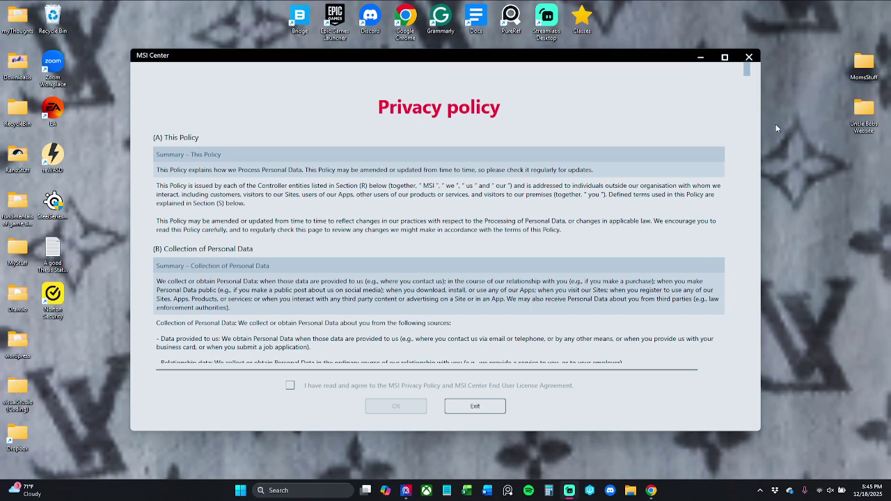
Step: Dismiss the MSI Center privacy policy and route Windows audio to Headphones (Realtek(R) Audio)
click(748, 57)
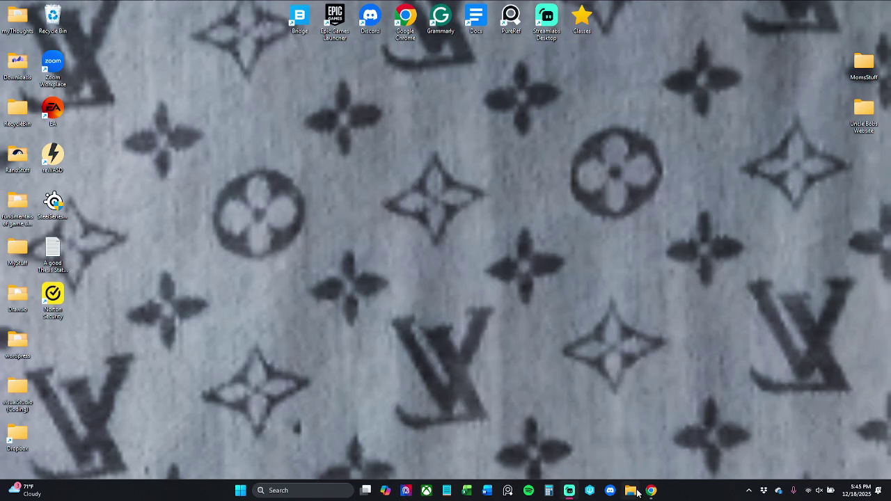
click(589, 493)
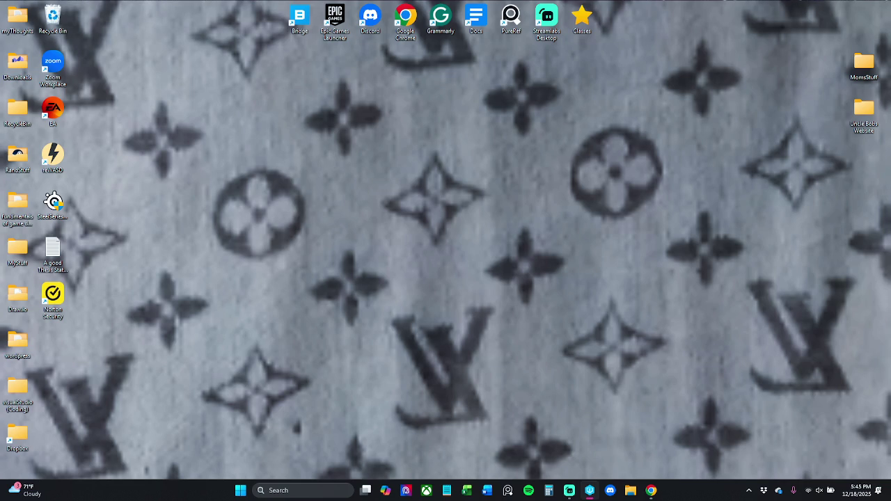
click(832, 496)
click(870, 436)
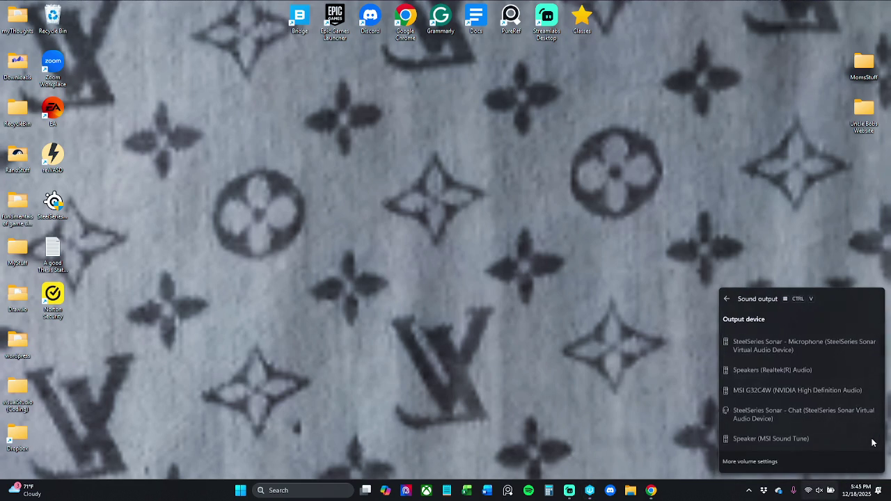
scroll(796, 363, down, 3)
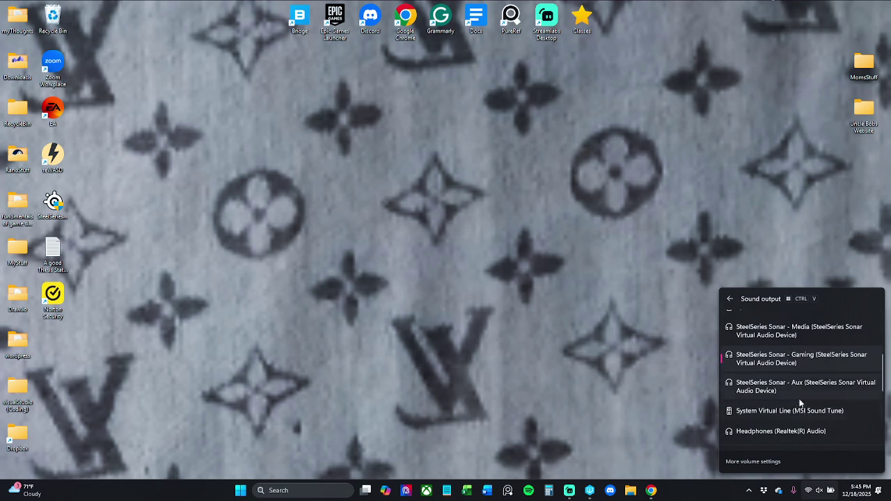
click(804, 431)
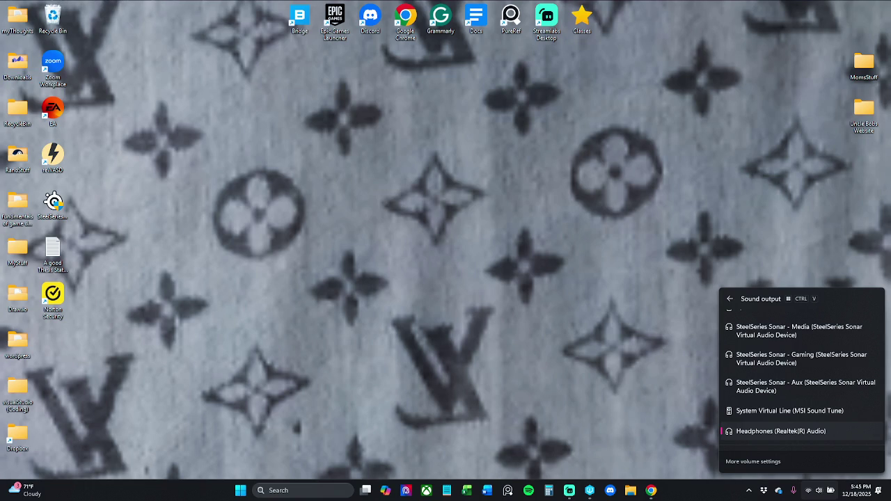
key(Escape)
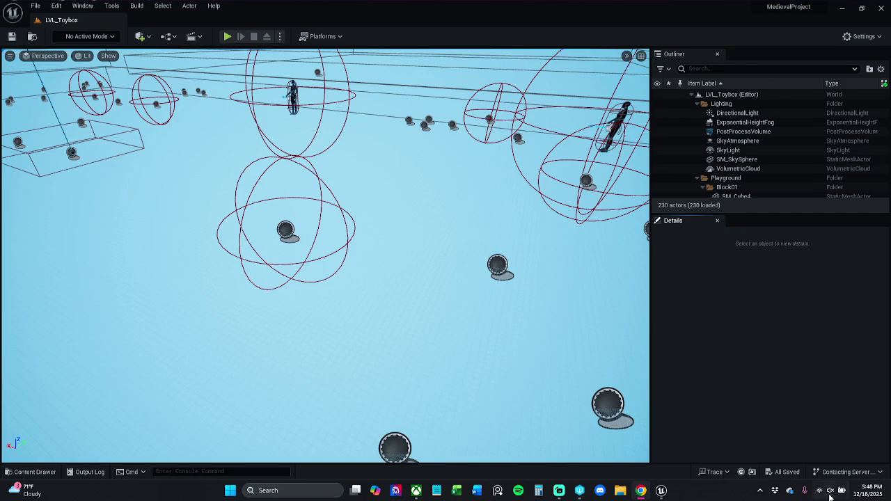
Step: Review the Quick Settings sound output list, return to the LVL_Toybox tab, and bring up the Xbox app
click(831, 493)
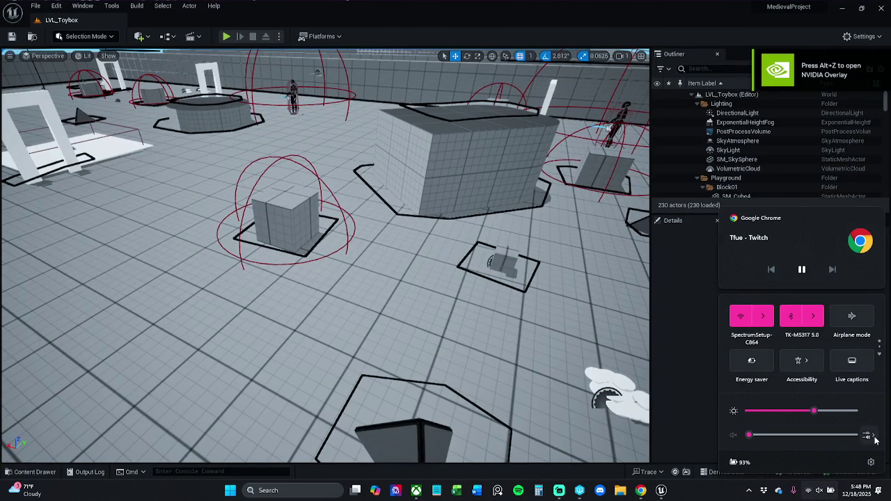
click(875, 438)
scroll(808, 415, down, 5)
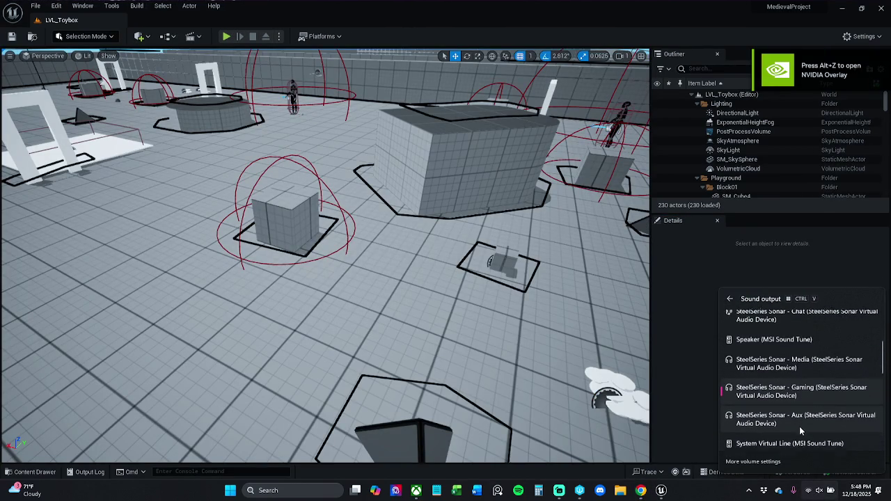
scroll(800, 376, up, 3)
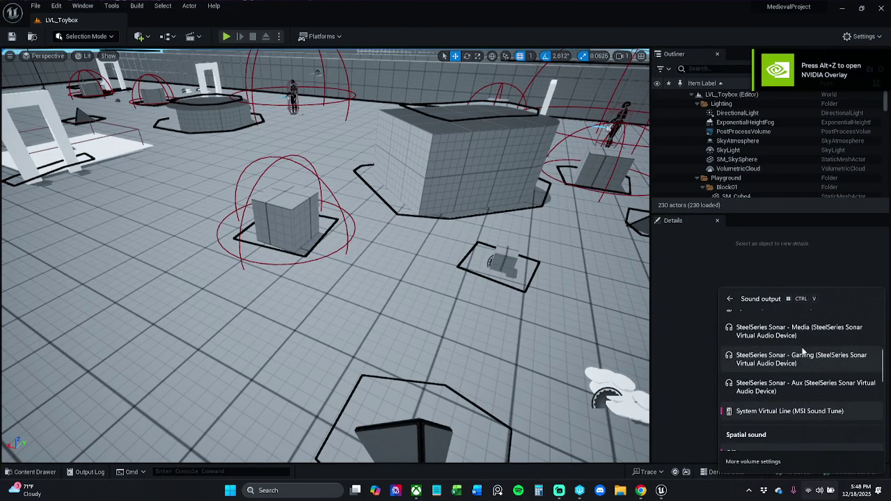
scroll(803, 351, up, 3)
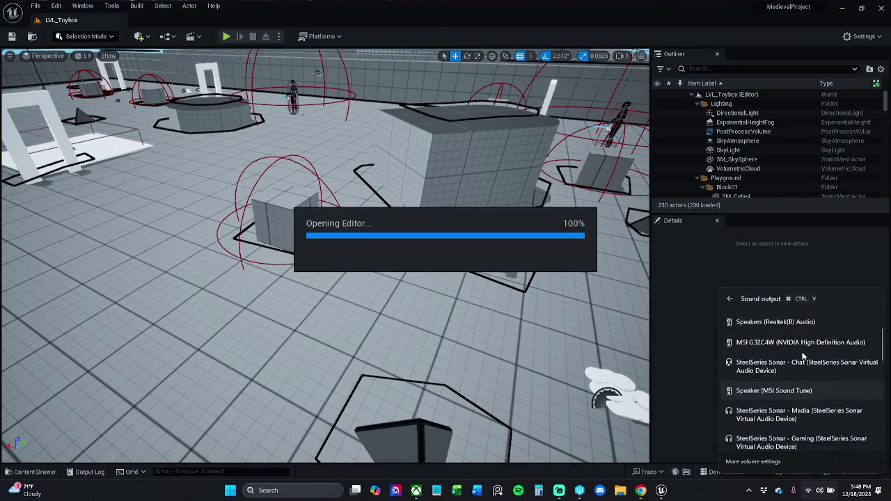
scroll(799, 355, up, 1)
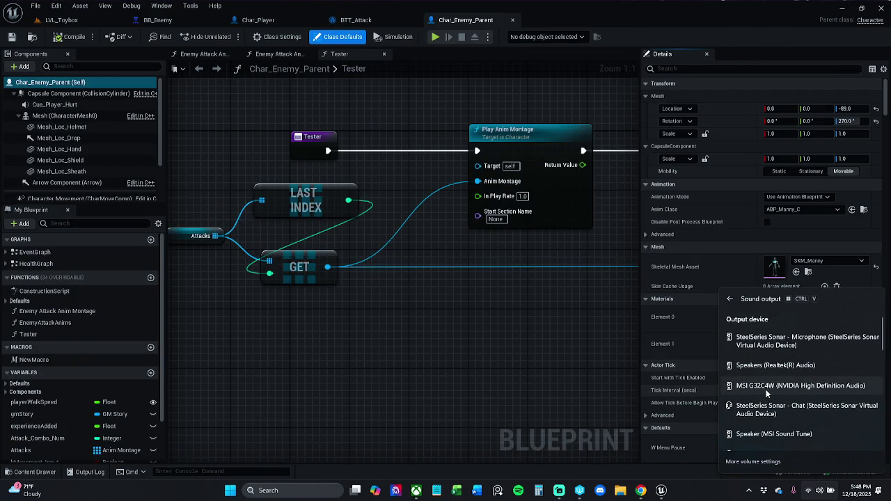
scroll(766, 398, down, 4)
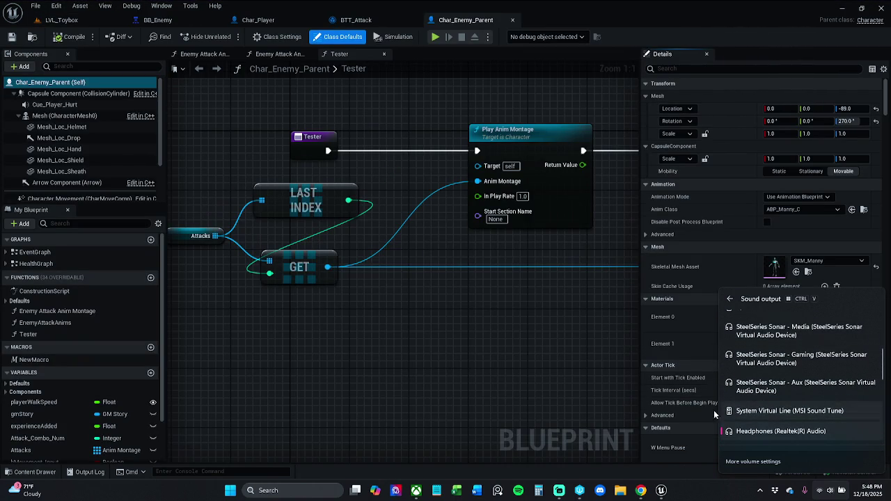
click(522, 372)
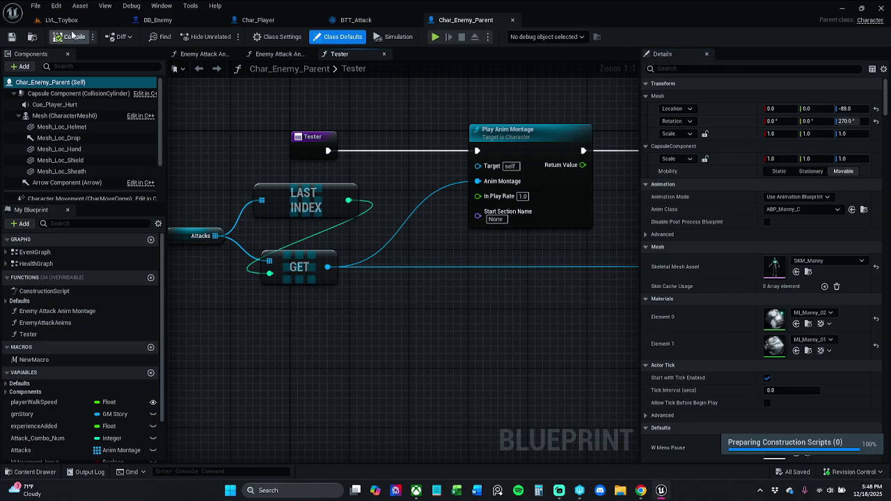
click(61, 20)
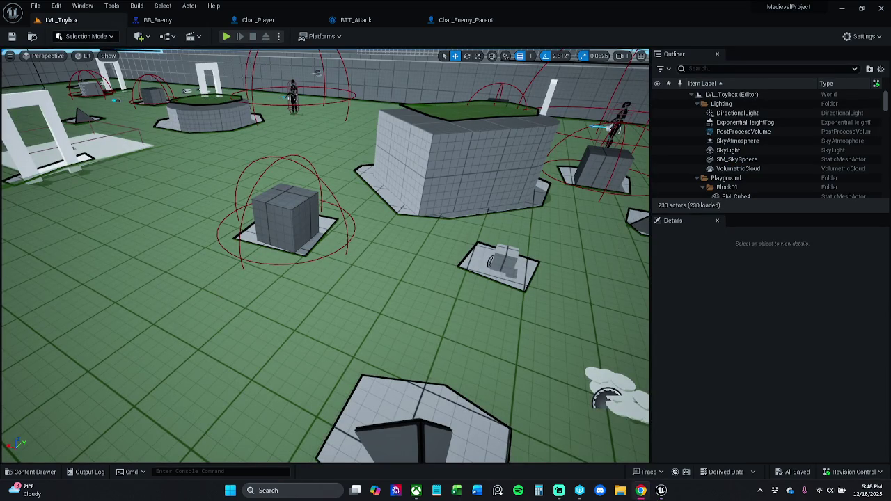
click(416, 490)
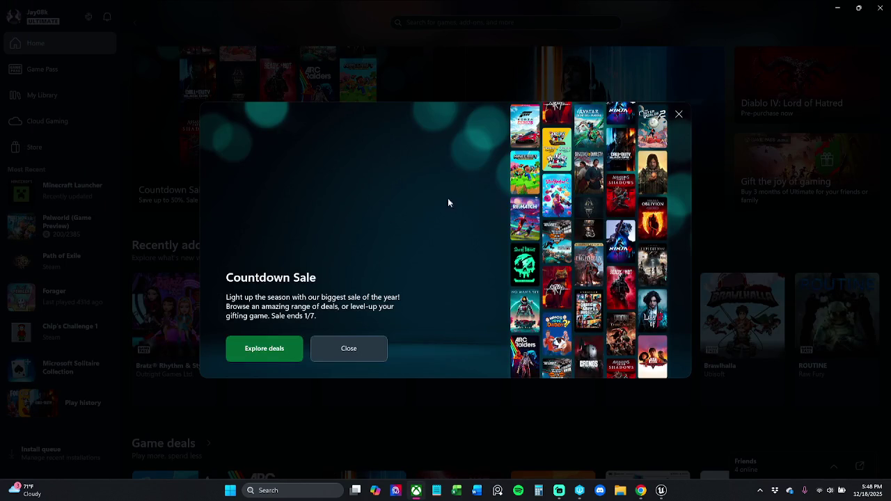
drag(686, 6, 316, 62)
click(504, 59)
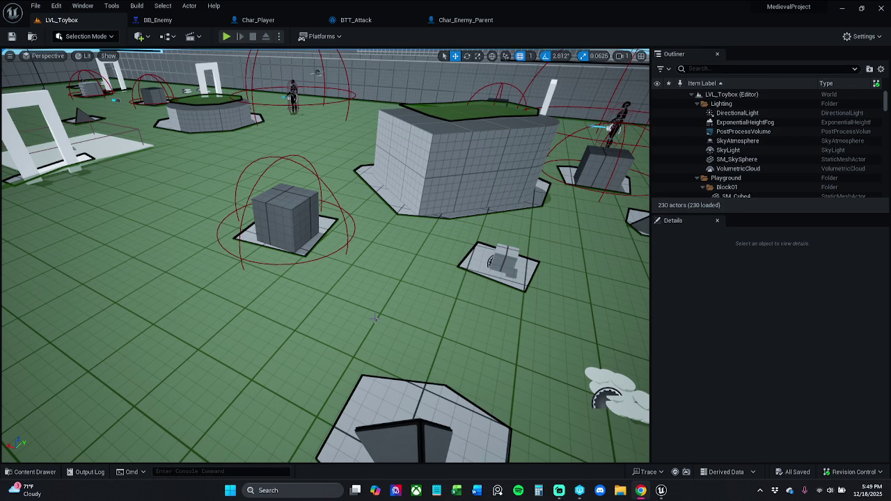
Step: Pitch the viewport down over the level floor, zoom out, and open the Content Drawer
drag(369, 183, 370, 460)
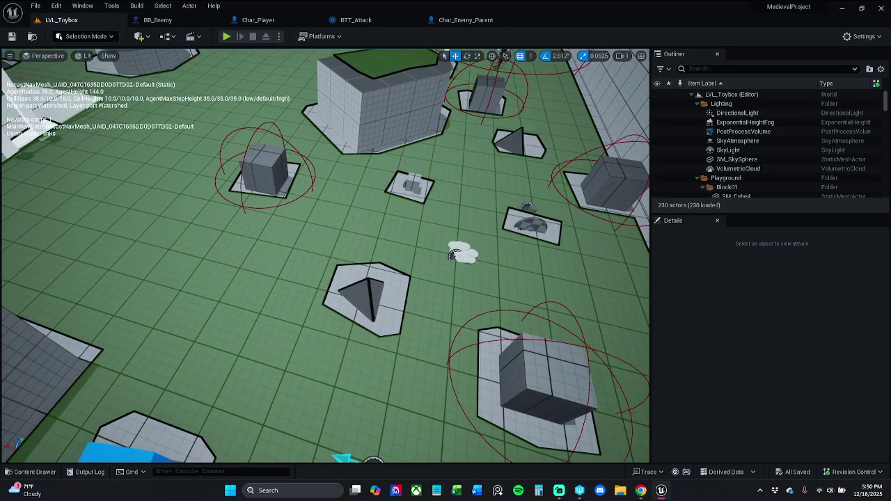
scroll(325, 255, down, 5)
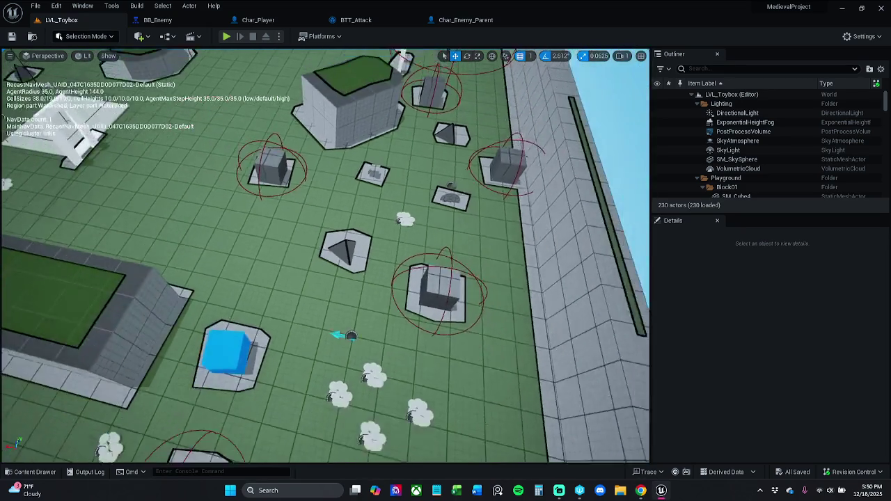
scroll(325, 255, down, 5)
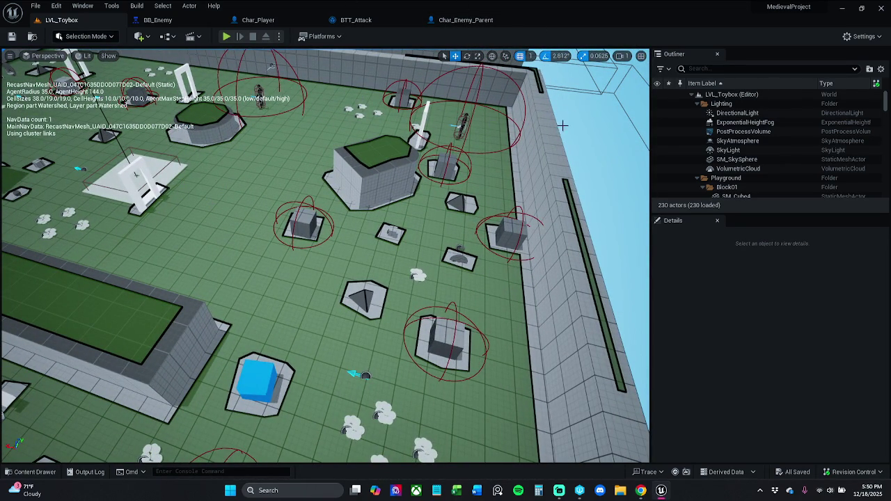
click(36, 474)
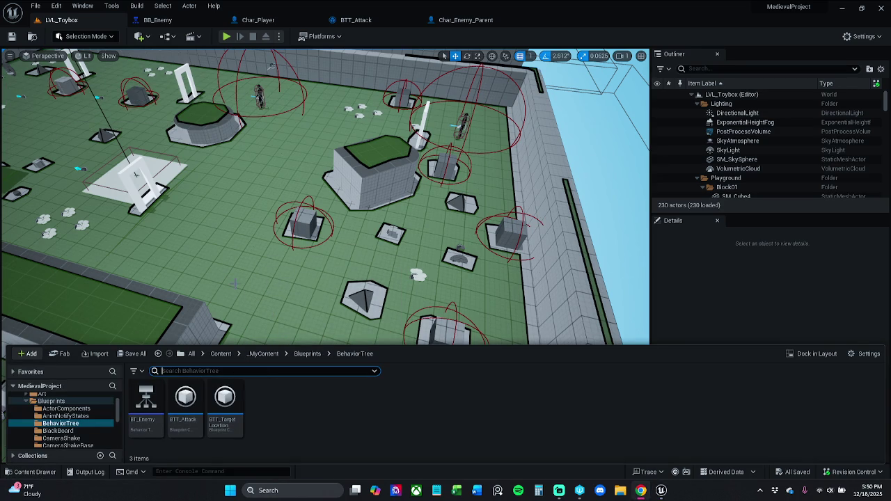
Step: Navigate the Content Drawer up to _MyContent and open the Blueprints folder
mouse_move(156, 413)
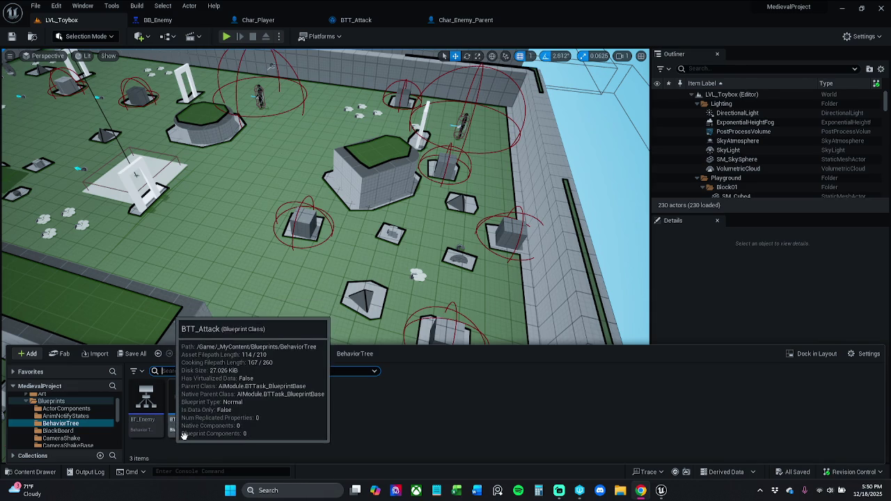
mouse_move(184, 432)
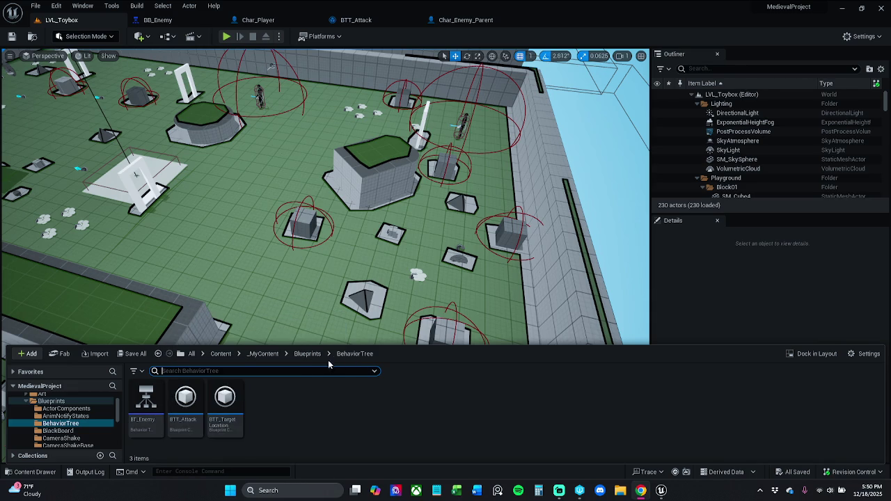
click(307, 353)
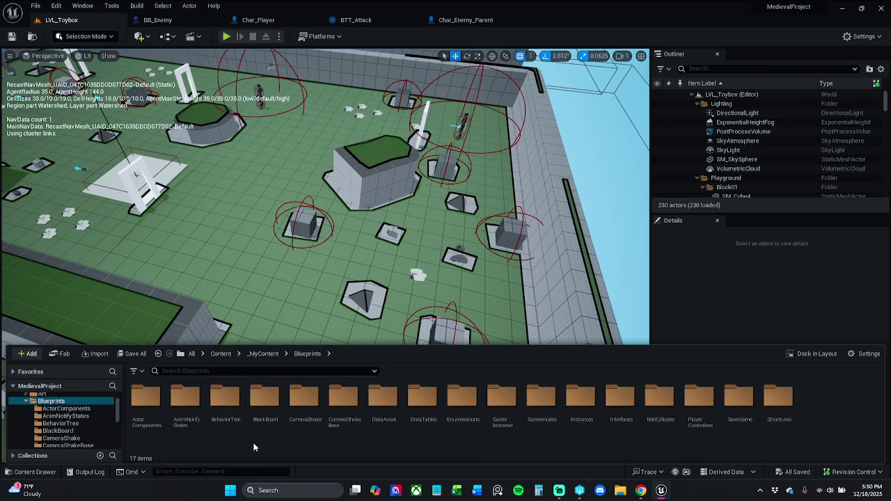
click(263, 354)
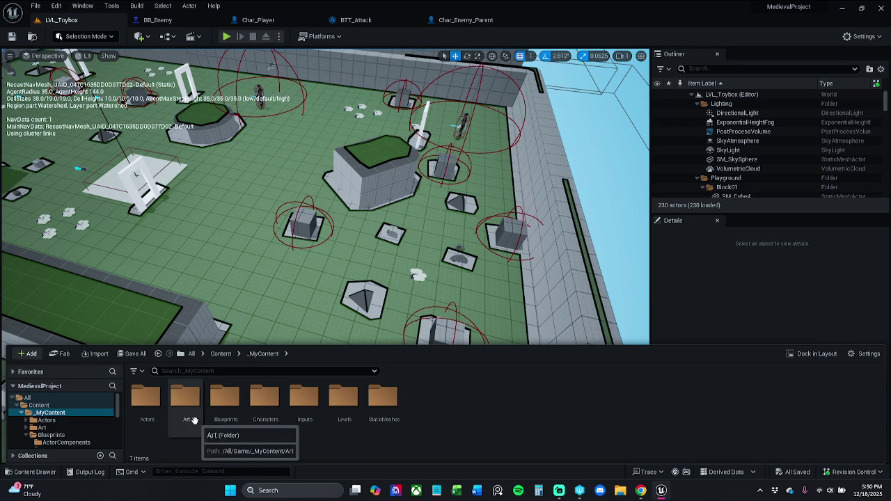
double_click(223, 407)
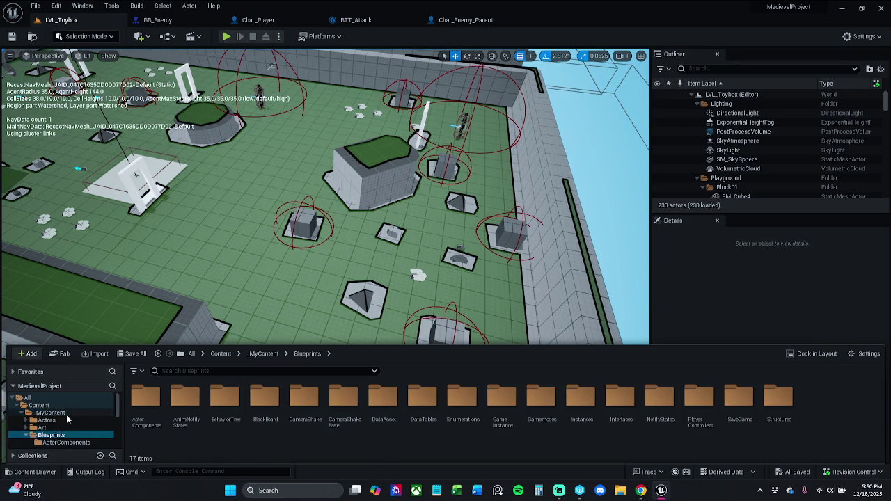
Step: Expand Characters and drag the BlackBoard and BehaviorTree folders into its Enemy folder
scroll(68, 418, down, 3)
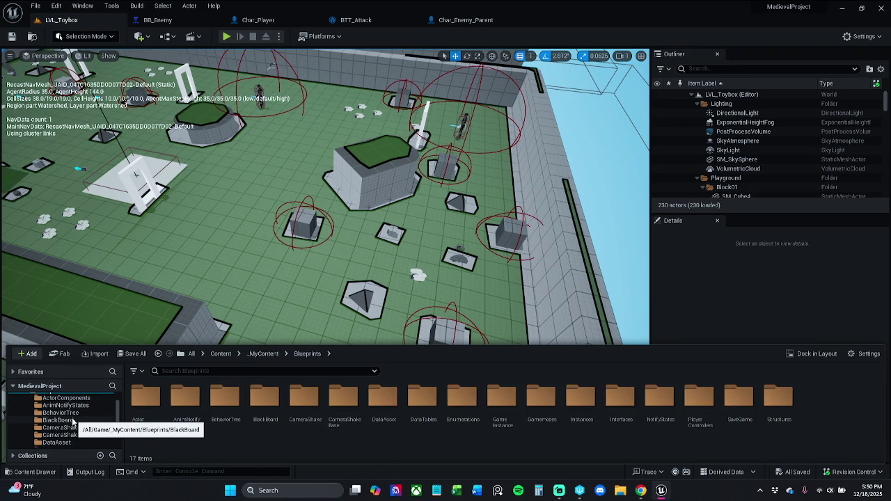
scroll(69, 422, down, 5)
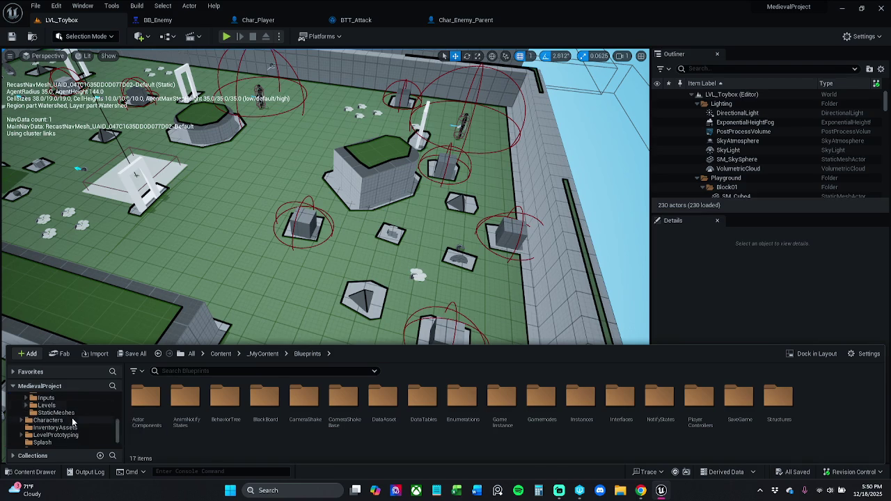
click(26, 405)
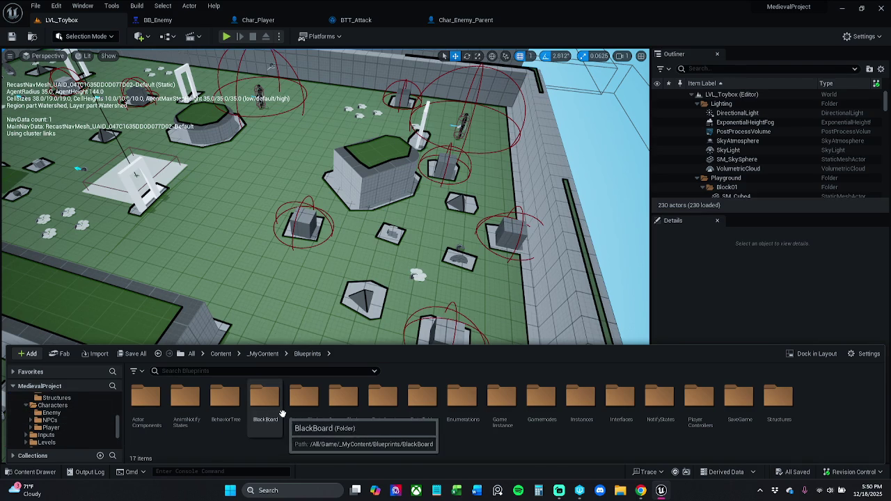
click(264, 401)
ctrl+click(224, 400)
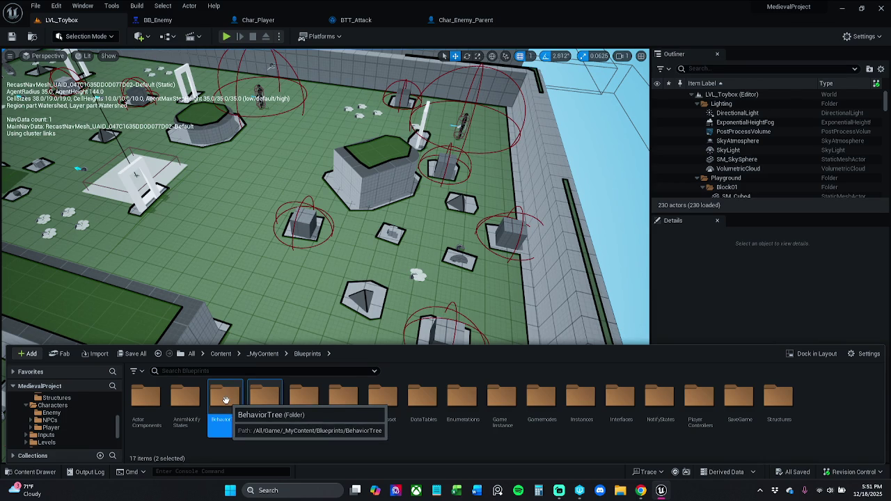
mouse_move(226, 400)
mouse_down()
mouse_move(53, 428)
mouse_move(57, 415)
mouse_up()
Step: Confirm the move and check out BB_Enemy, then BT_Enemy, BTT_Attack and BTT_TargetLocation
click(89, 429)
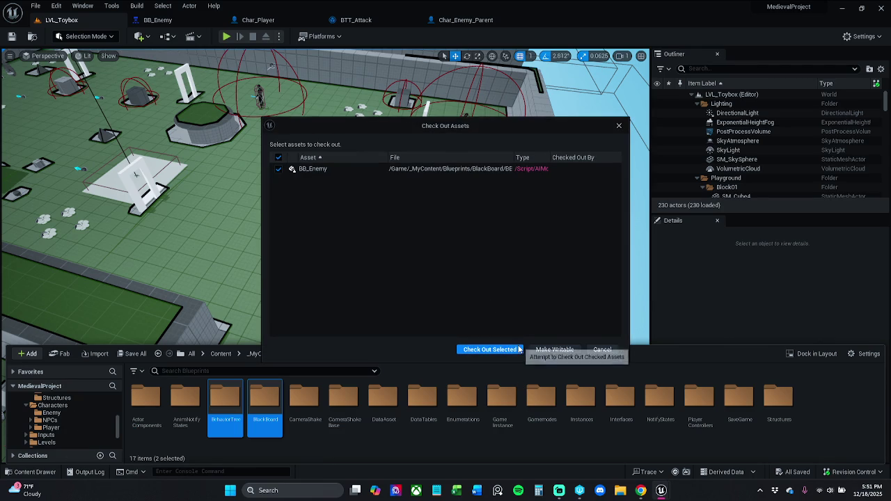
click(553, 348)
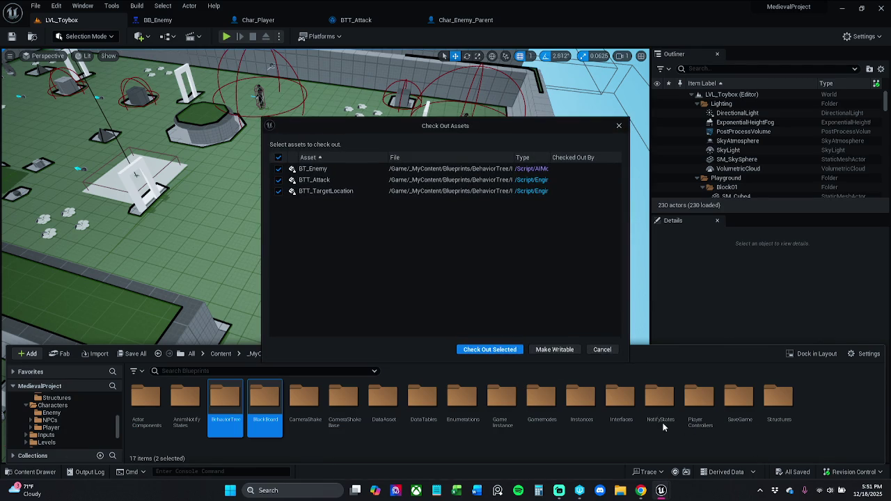
click(517, 350)
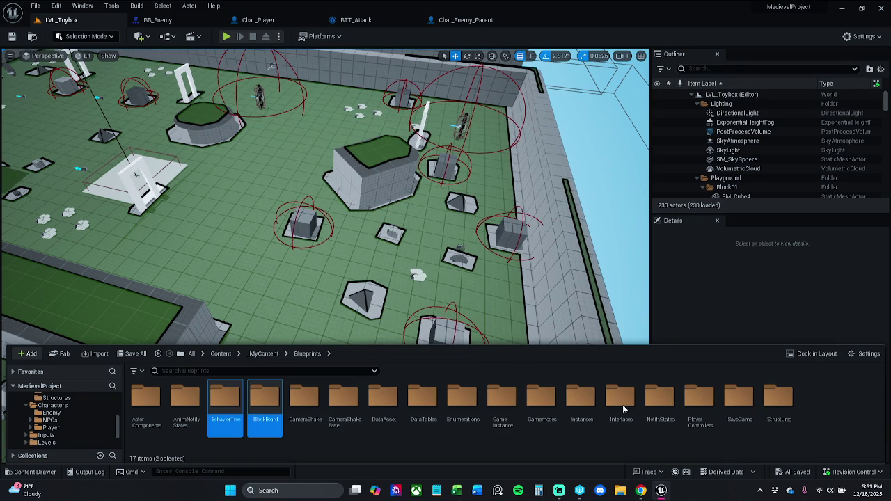
Step: Inspect the PlayerControllers, BehaviorTree and BlackBoard folders inside Blueprints
double_click(699, 396)
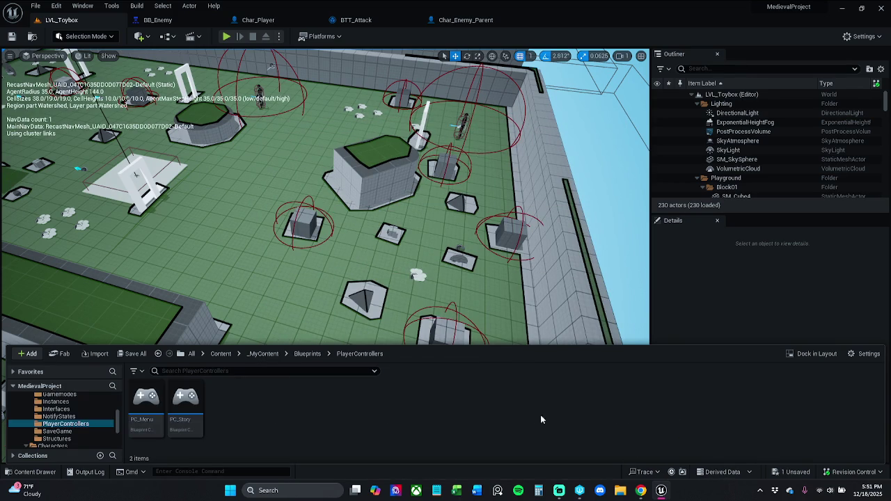
click(307, 353)
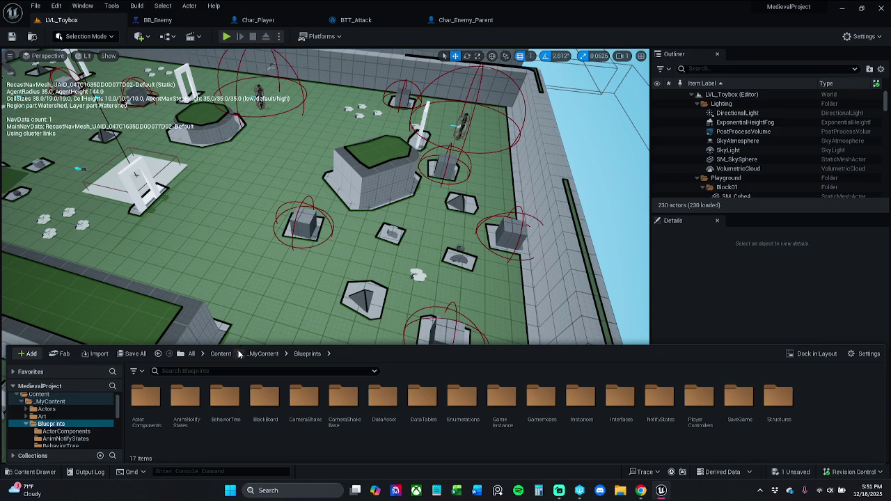
double_click(225, 399)
click(307, 353)
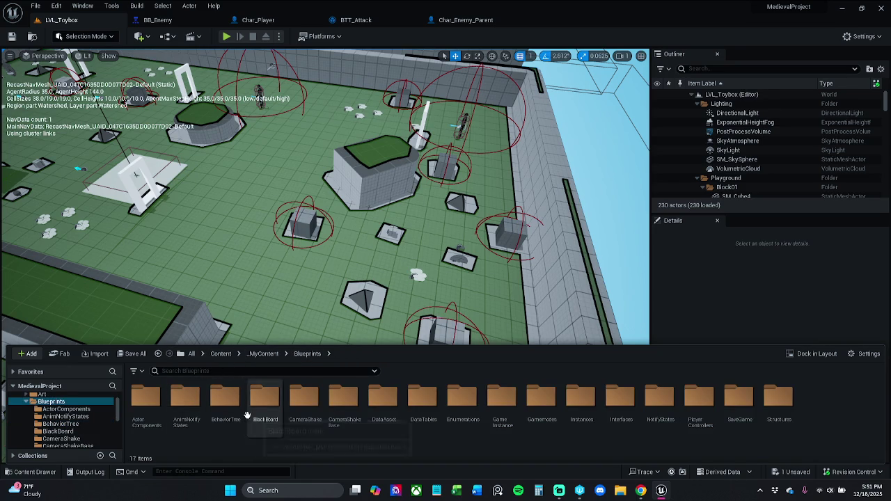
double_click(226, 400)
click(317, 353)
double_click(249, 407)
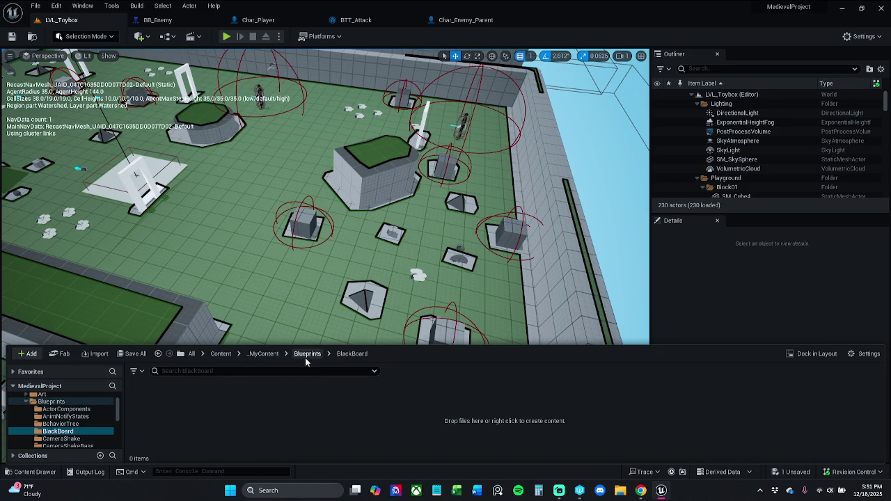
click(307, 355)
Step: Delete the BehaviorTree and BlackBoard folders from Blueprints, force-deleting their remaining assets
ctrl+click(265, 402)
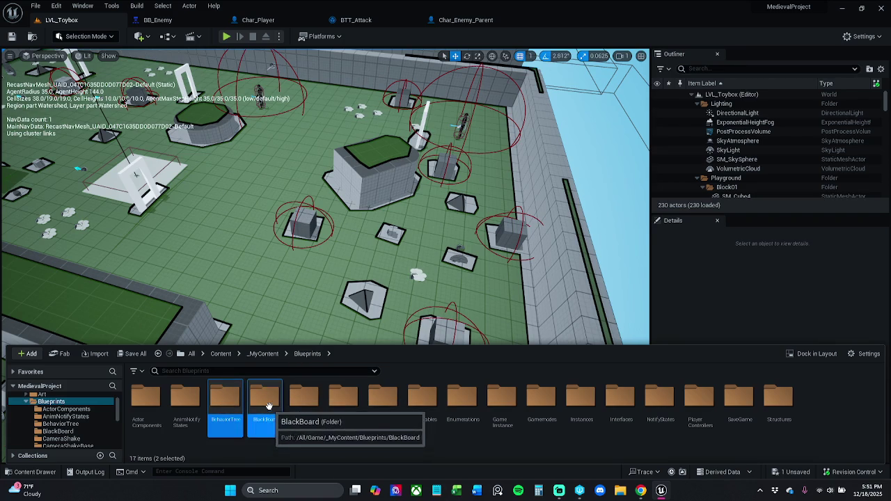
right_click(267, 405)
click(317, 321)
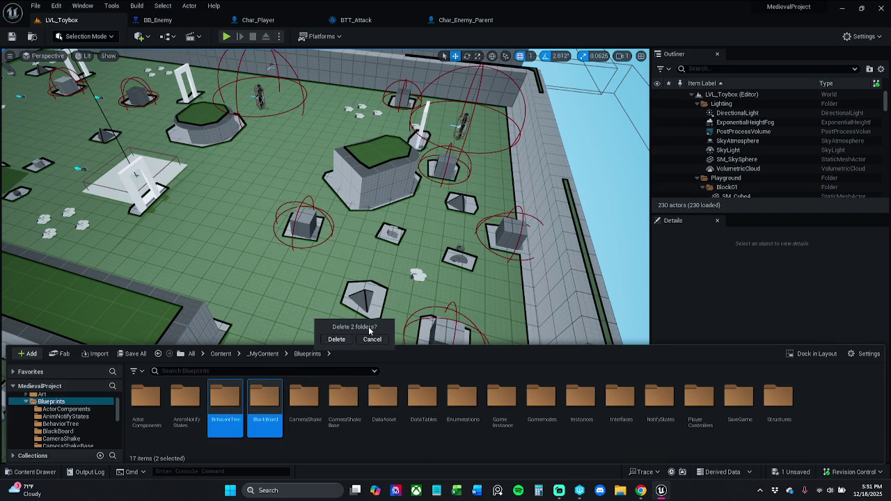
click(348, 339)
click(459, 395)
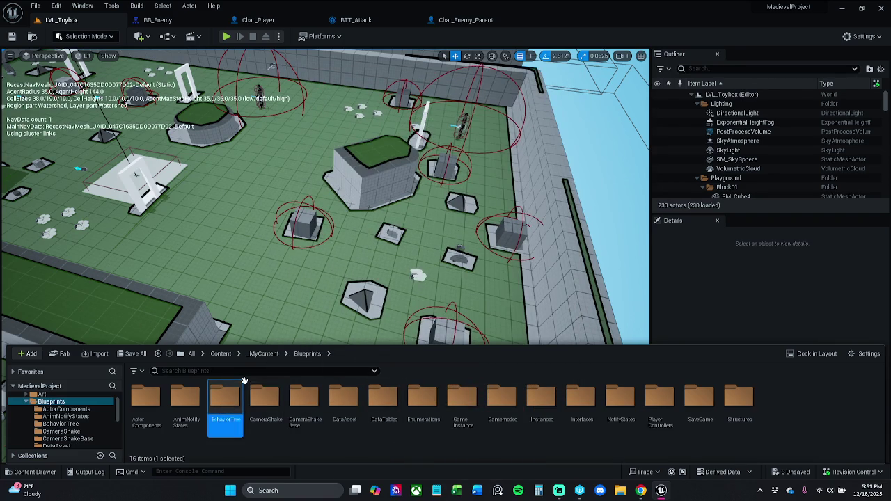
Step: Delete the leftover empty BehaviorTree folder from Blueprints and confirm
double_click(229, 416)
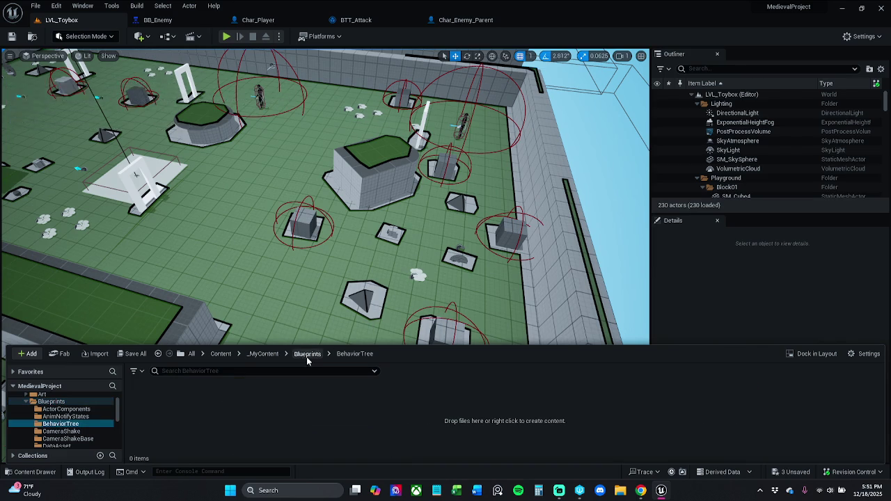
click(307, 354)
right_click(225, 415)
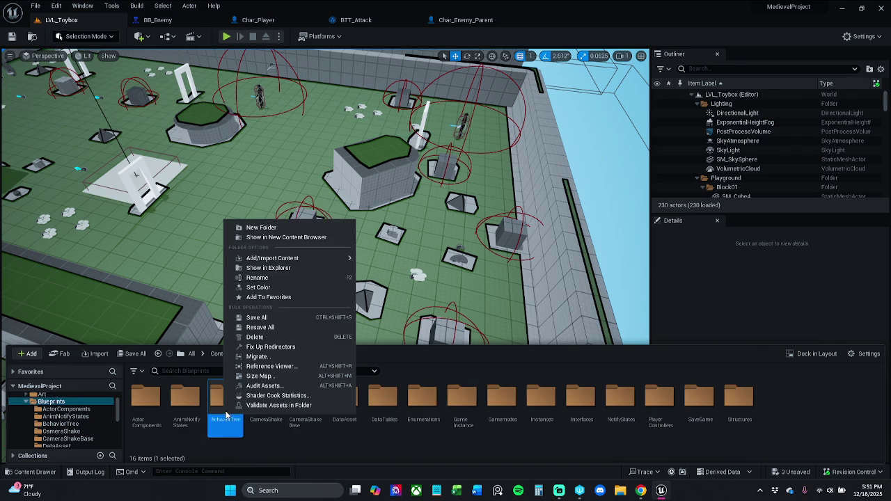
click(279, 337)
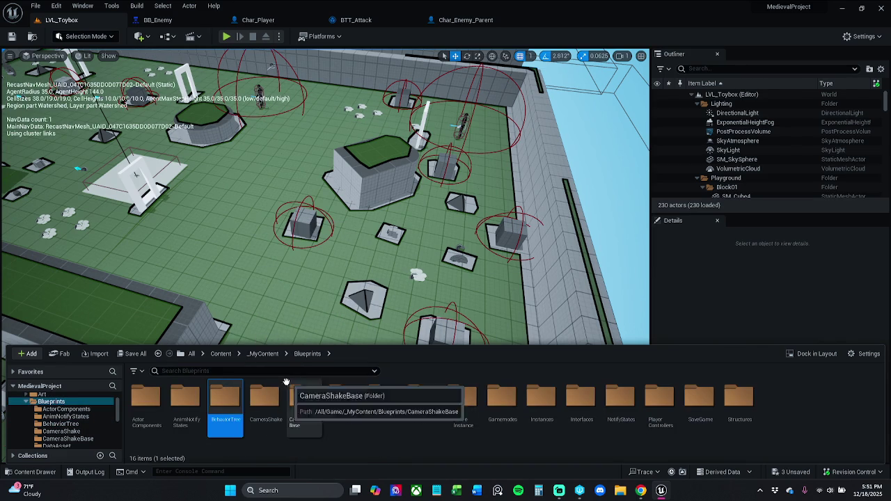
right_click(228, 412)
click(276, 329)
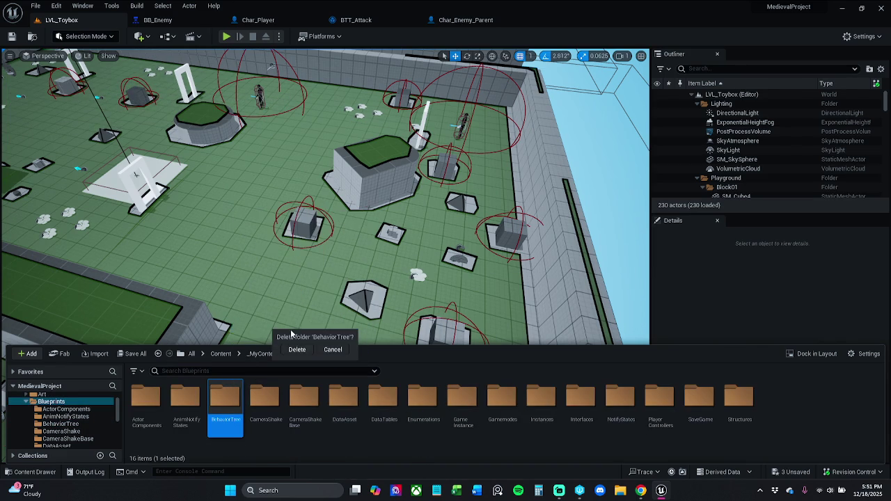
click(305, 352)
Step: Navigate up to the top-level Content folder showing its seven subfolders, including _MyContent
click(222, 354)
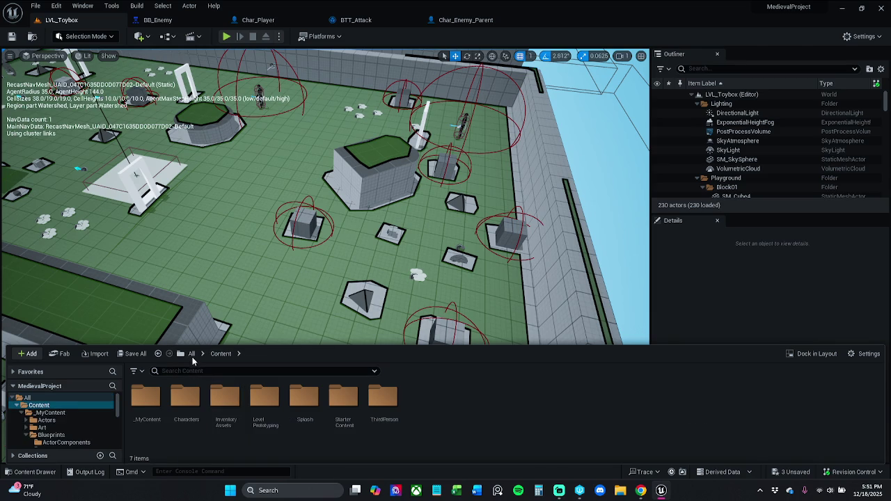
click(191, 354)
click(146, 400)
right_click(153, 404)
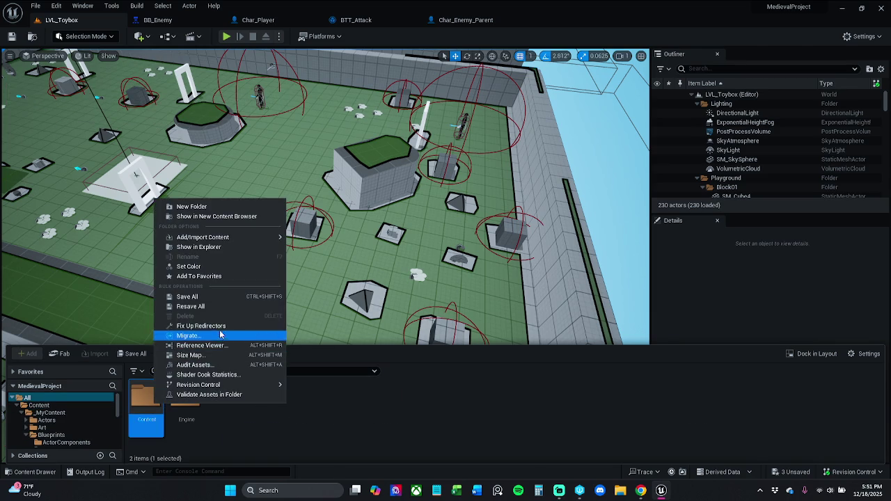
key(Escape)
click(230, 401)
click(166, 402)
double_click(167, 402)
right_click(143, 410)
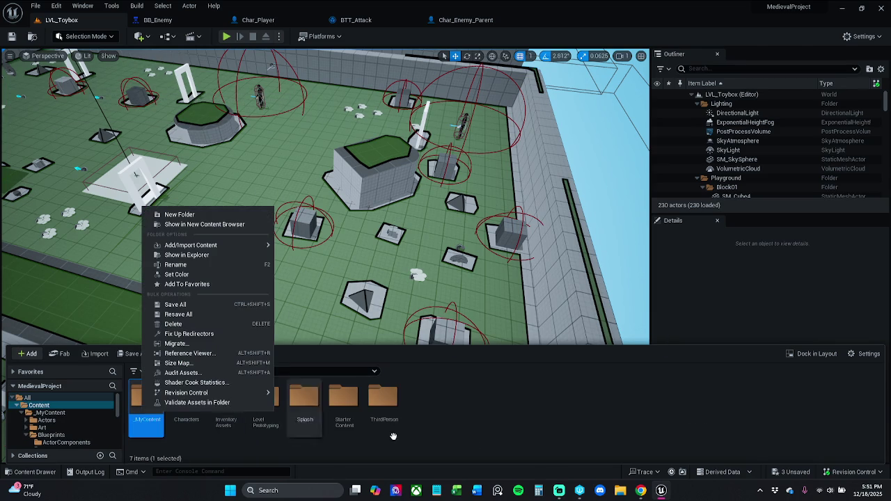
click(566, 492)
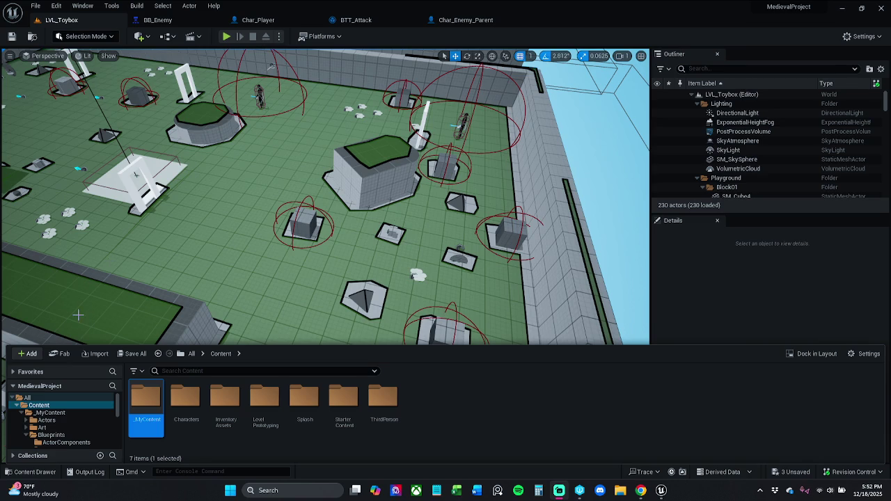
click(479, 398)
key(p)
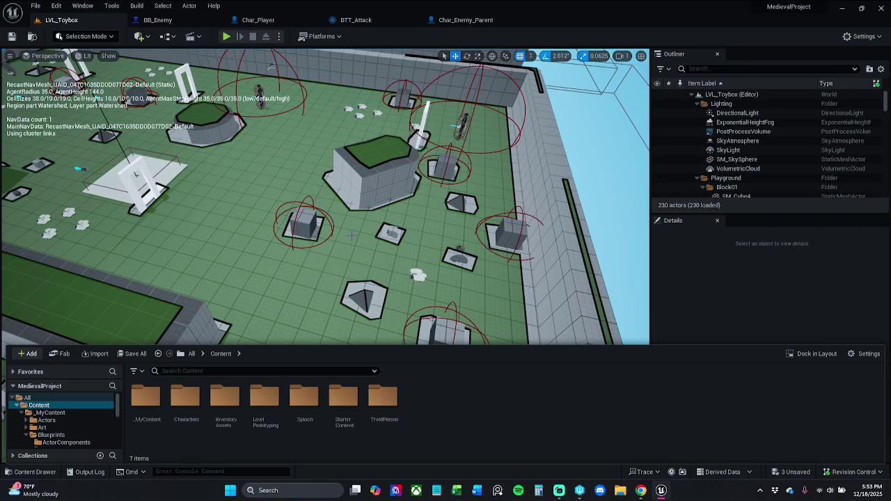
click(373, 174)
Step: Open and dismiss the context menu for the selected SM_Cube23 block
right_click(374, 153)
key(Escape)
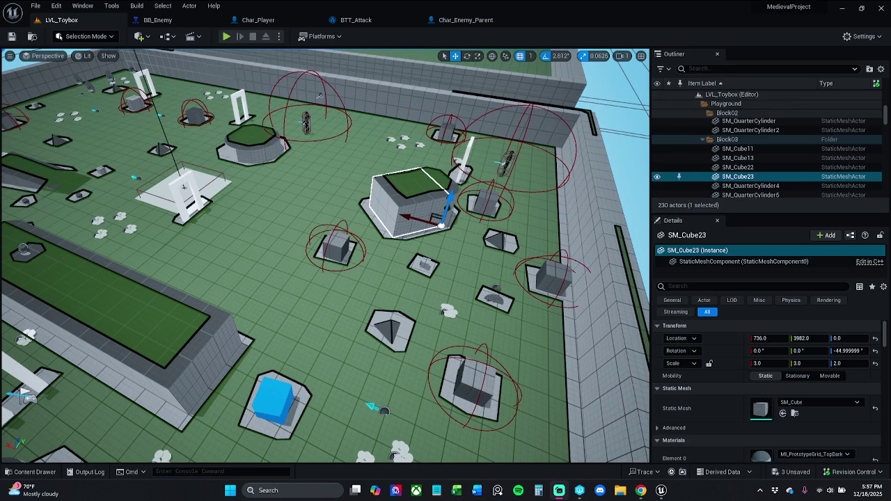
Step: Tilt the view, hide the navmesh debug display with P, and launch Play in Editor
mouse_move(325, 278)
mouse_down()
mouse_move(325, 230)
mouse_move(307, 230)
mouse_move(327, 230)
mouse_move(325, 299)
mouse_up()
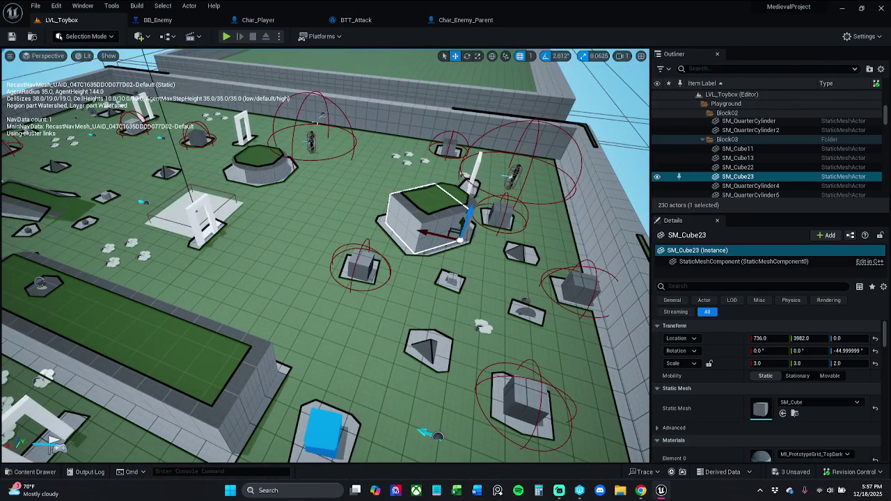
key(p)
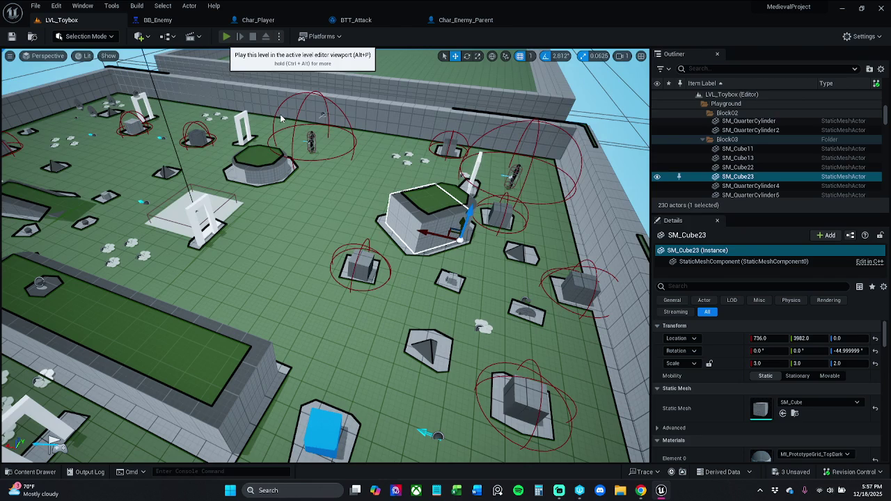
key(alt+p)
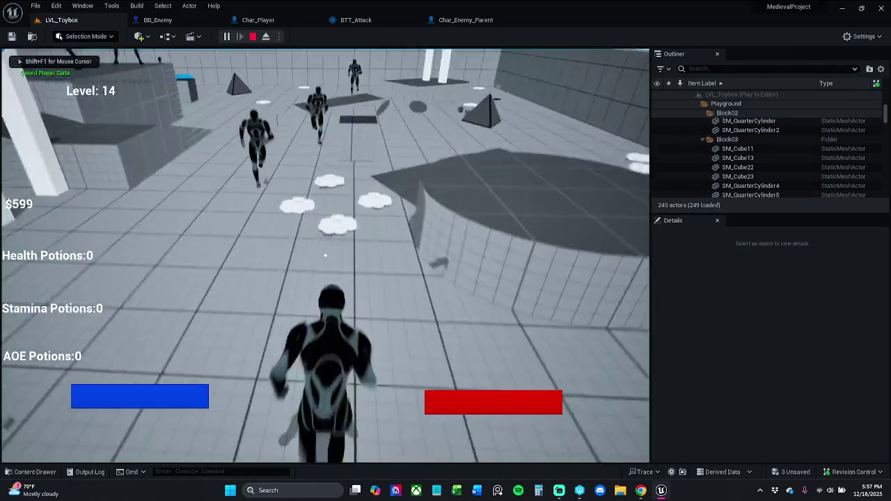
Step: Attack the nearby enemies six times during play, then stop the session
click(325, 255)
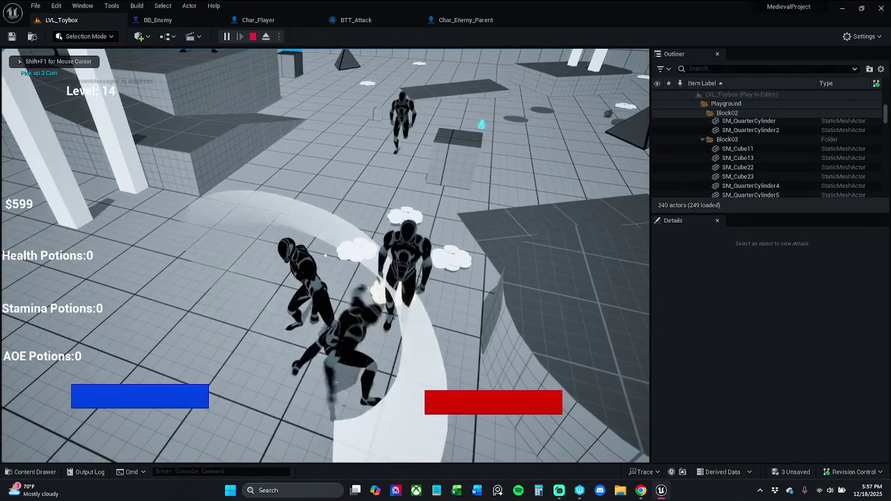
click(325, 256)
click(325, 255)
click(325, 255)
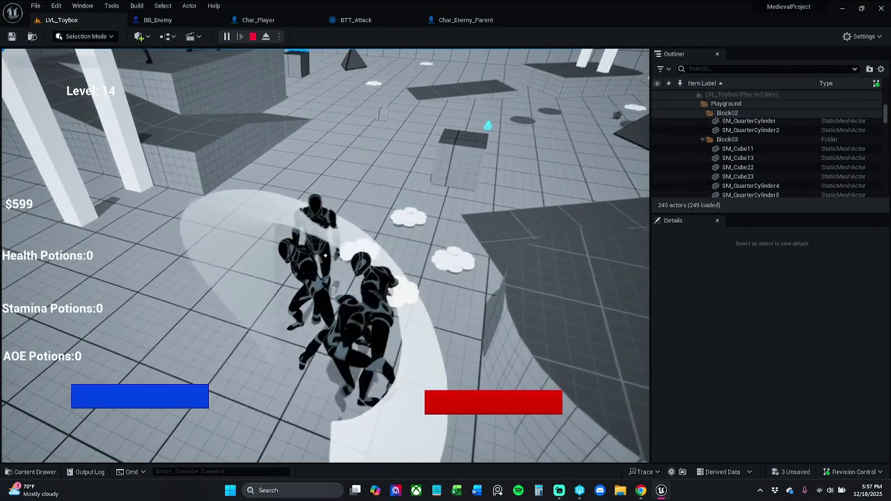
click(325, 255)
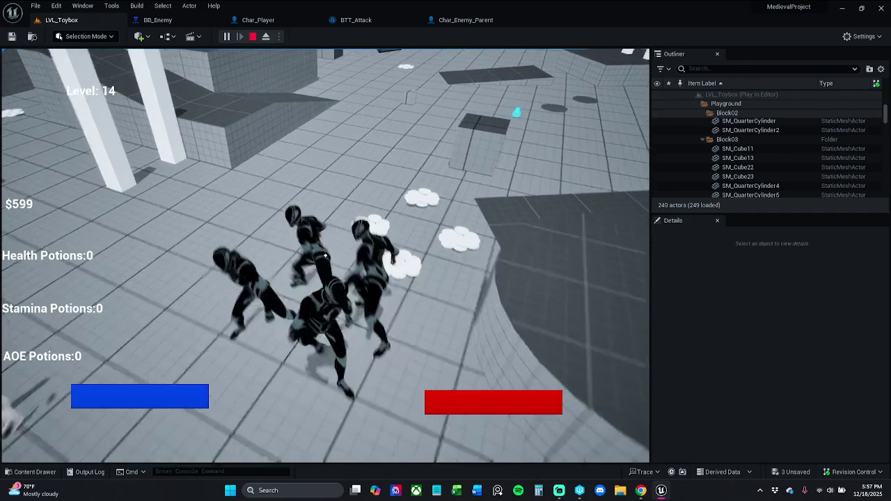
click(325, 255)
key(Escape)
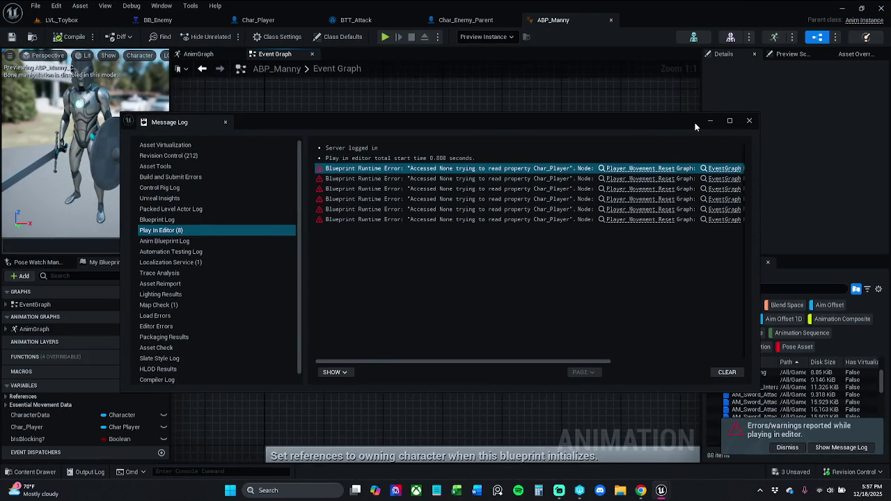
Step: Disconnect AnimNotify_MovementEnabled from Player Movement Reset and save ABP_Manny after checking it out
click(711, 121)
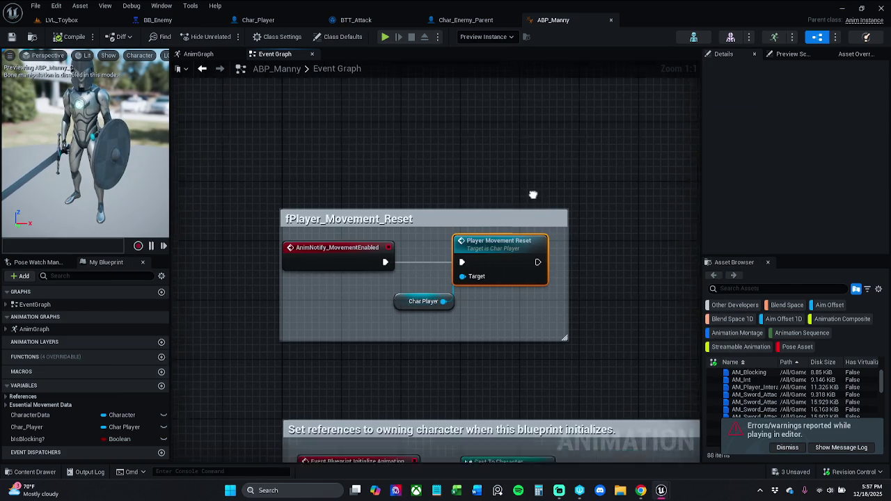
scroll(504, 154, down, 2)
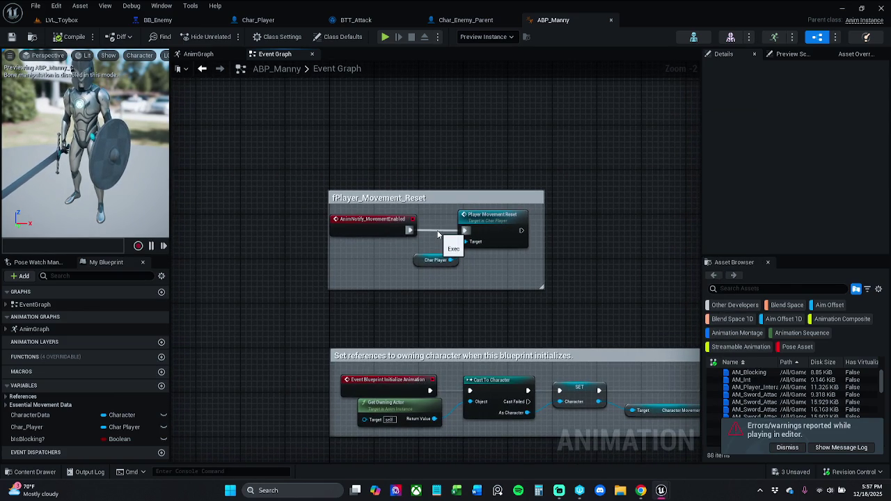
alt+click(438, 234)
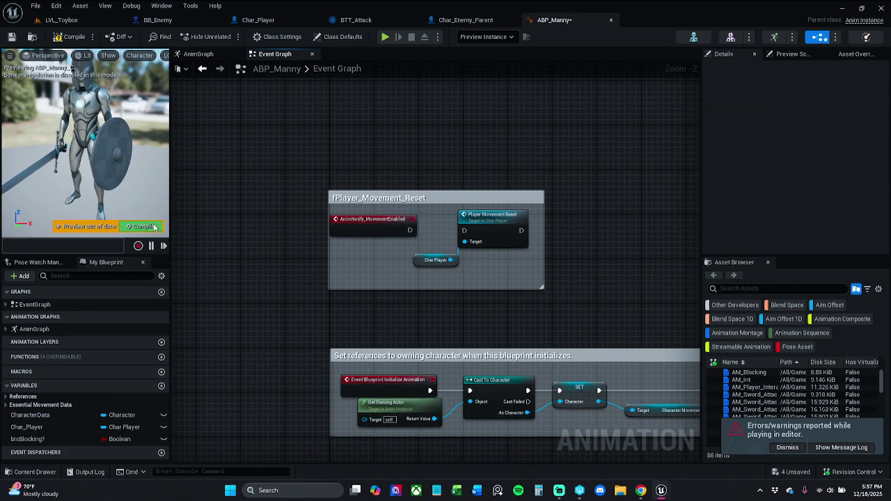
click(11, 37)
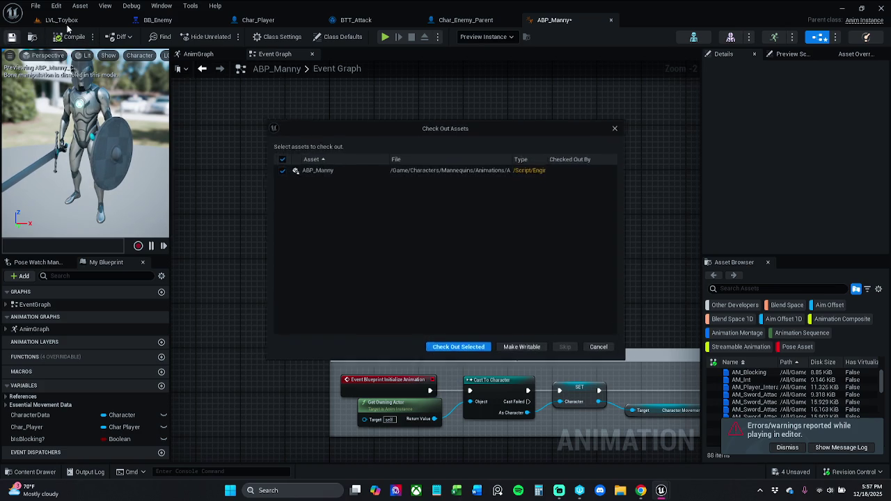
click(487, 351)
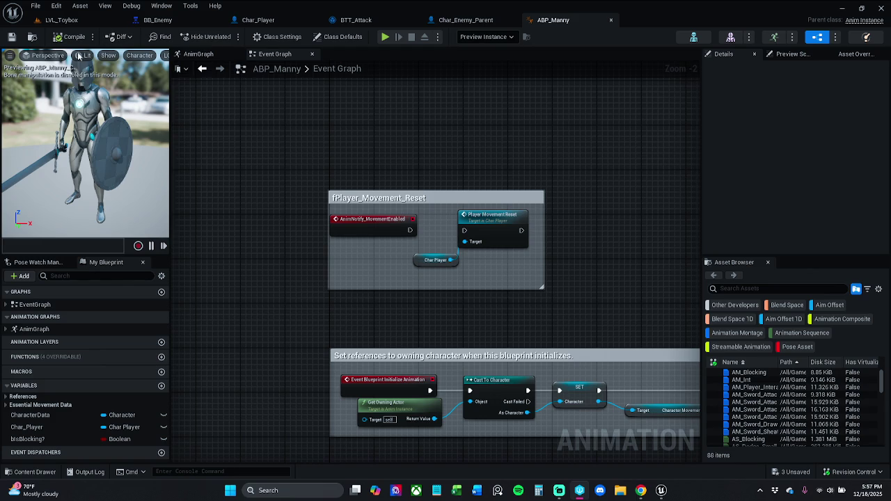
Step: Playtest LVL_Toybox by moving and attacking, then stop and return to ABP_Manny
click(61, 20)
click(226, 37)
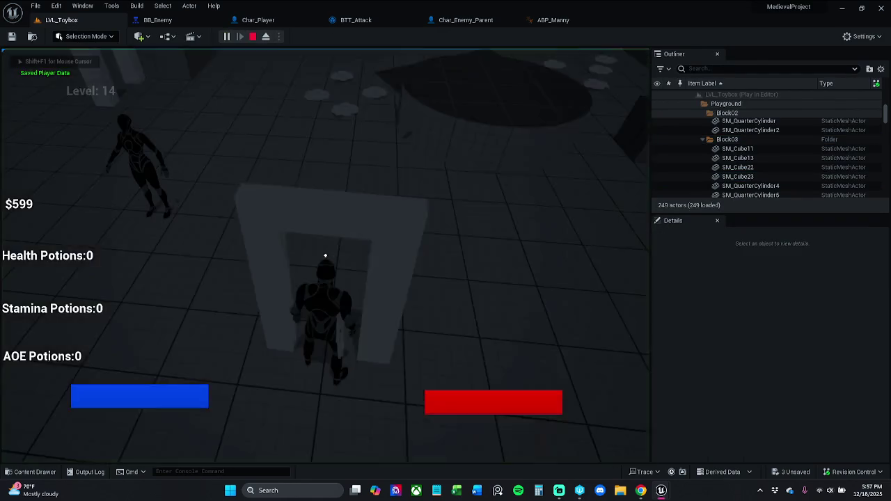
key(w)
click(325, 256)
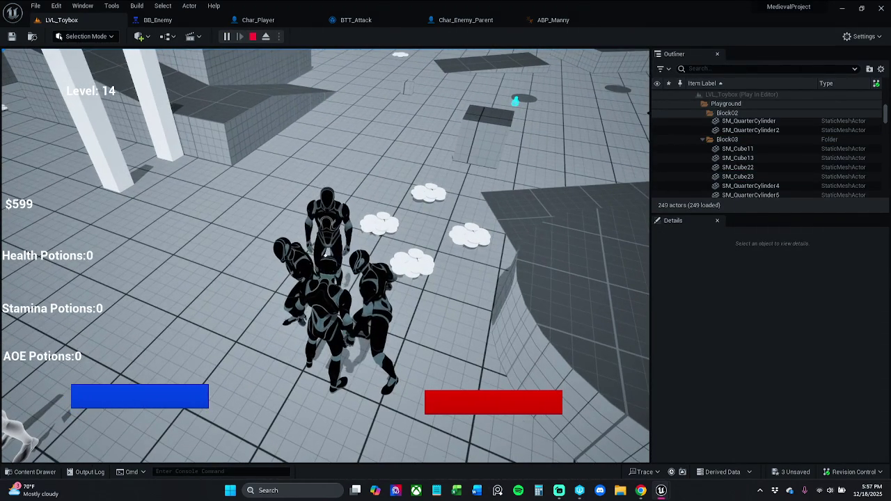
key(Escape)
click(552, 20)
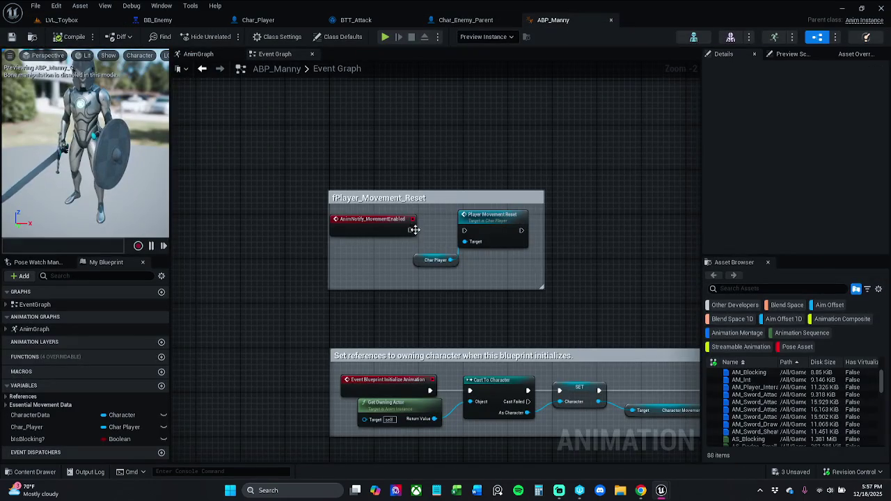
Step: Wire the notify event and Char Player into Player Movement Reset, then compile
drag(413, 235, 464, 231)
drag(450, 260, 464, 241)
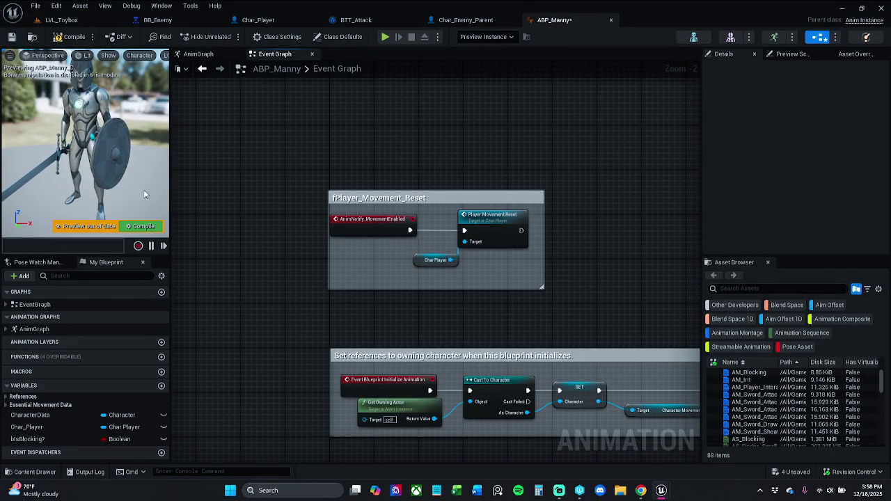
click(143, 226)
drag(369, 217, 466, 218)
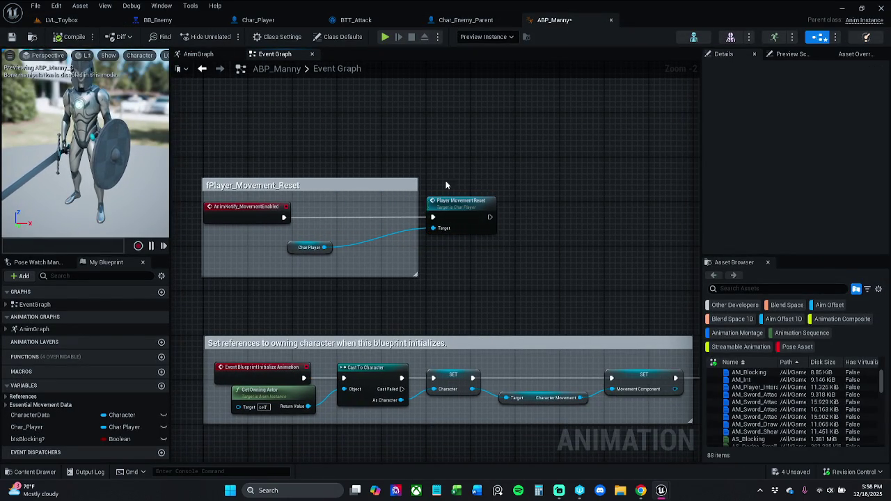
Step: Add an Is Valid check on Char Player so Player Movement Reset runs only from its Is Valid output
mouse_move(323, 247)
mouse_down()
mouse_move(335, 251)
mouse_move(331, 230)
mouse_up()
text(isValid)
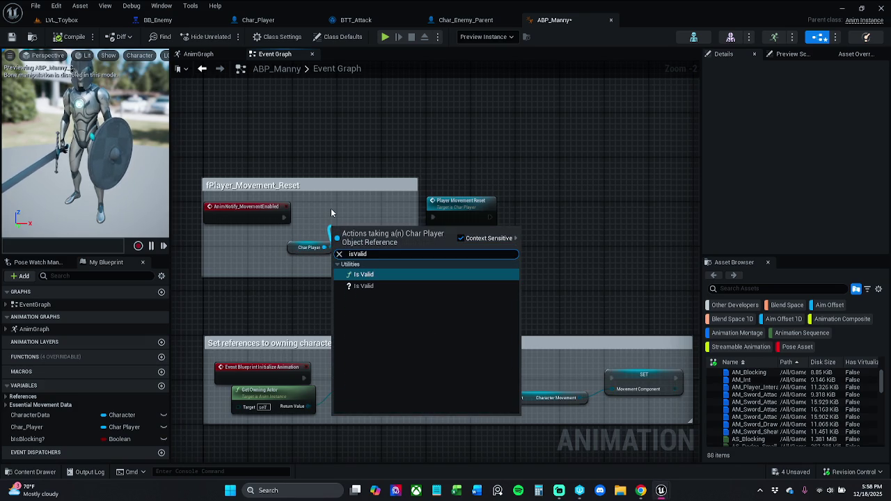
key(Return)
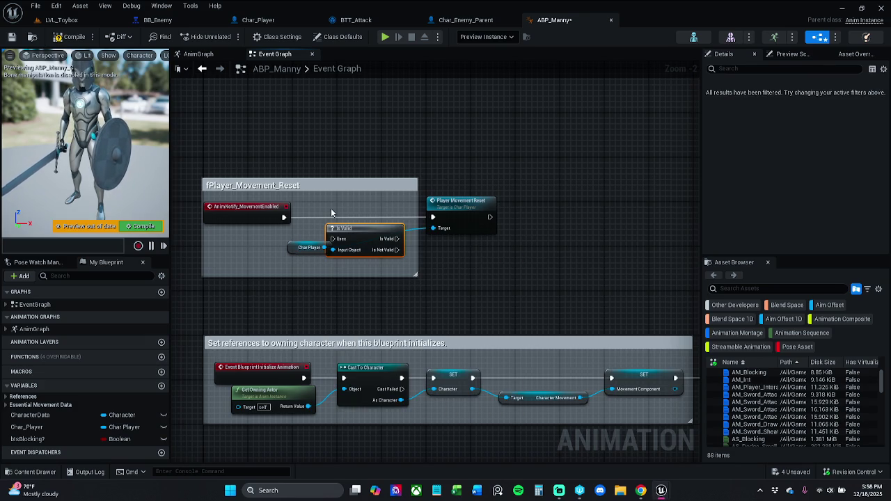
mouse_move(348, 230)
mouse_down()
mouse_move(348, 207)
mouse_move(283, 217)
mouse_up()
drag(398, 217, 433, 217)
Step: Tidy the layout by moving the Char Player getter left of the Is Valid node
drag(540, 209, 372, 226)
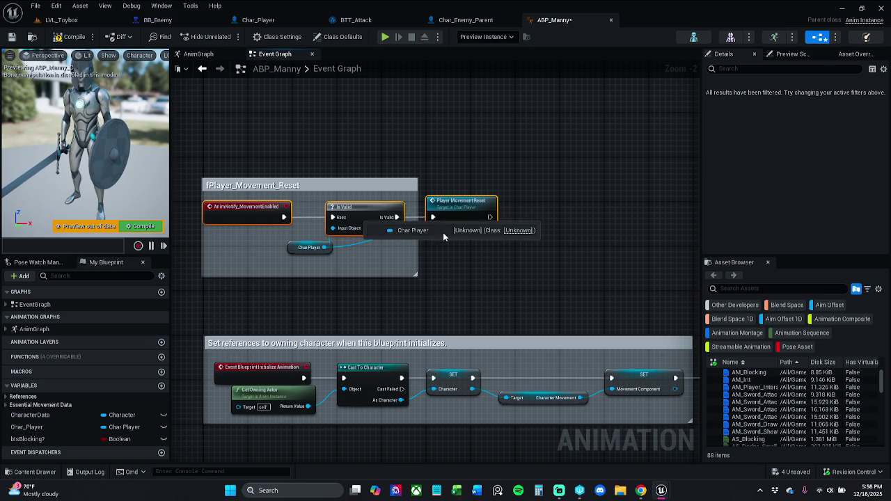
click(516, 179)
drag(310, 248, 282, 248)
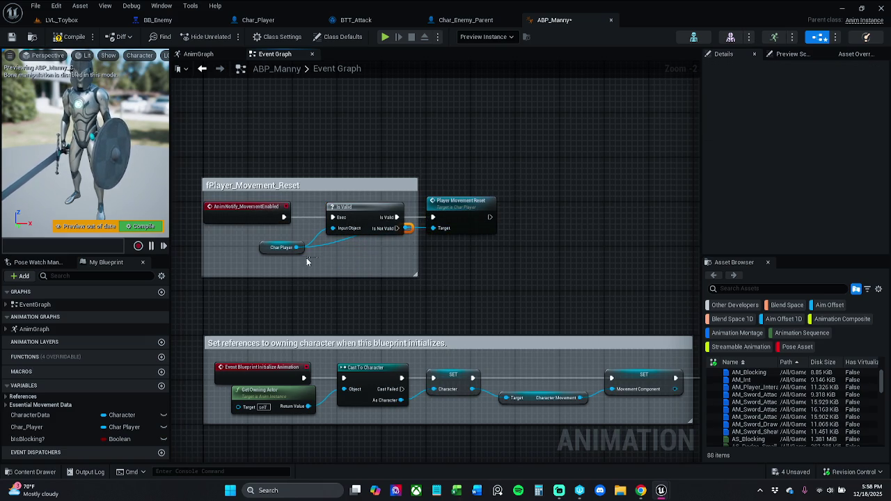
click(286, 255)
click(466, 278)
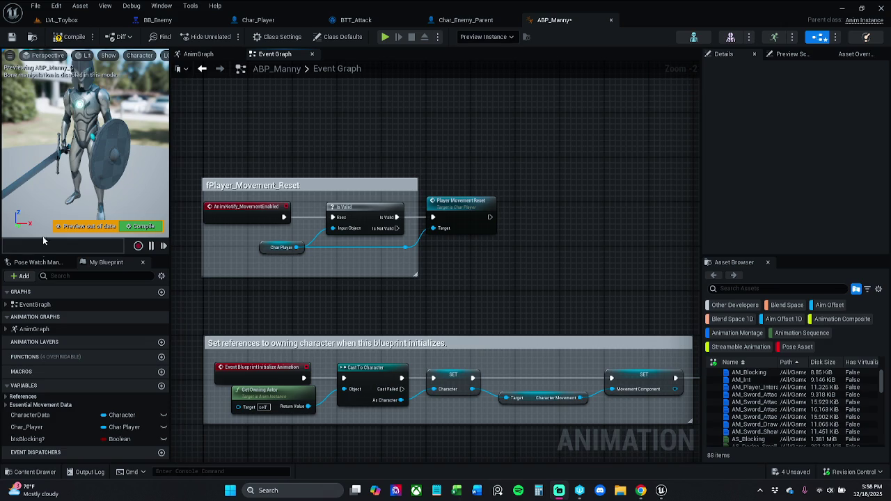
Step: Compile and save ABP_Manny, then start Play in Editor in LVL_Toybox
click(74, 36)
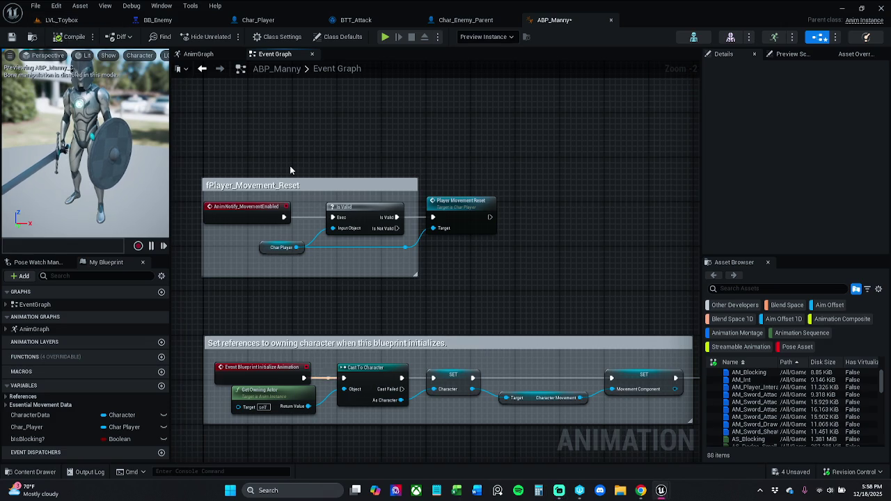
click(61, 19)
click(565, 19)
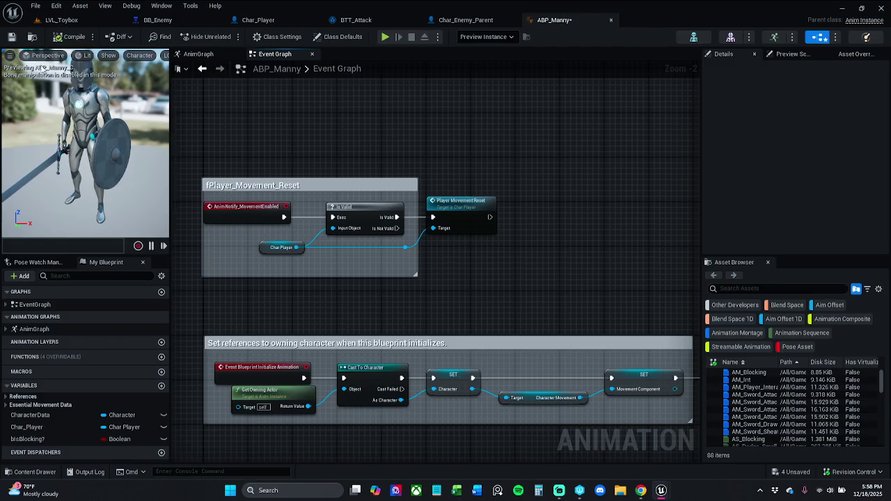
click(11, 36)
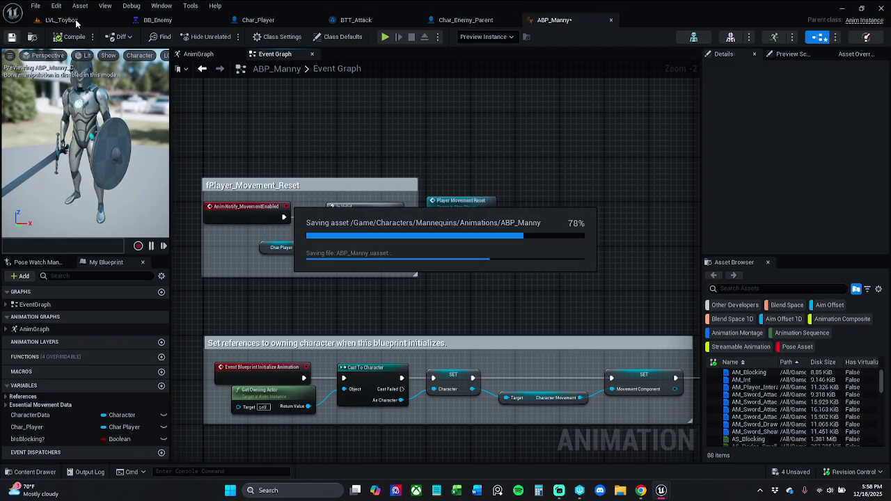
click(66, 20)
click(225, 36)
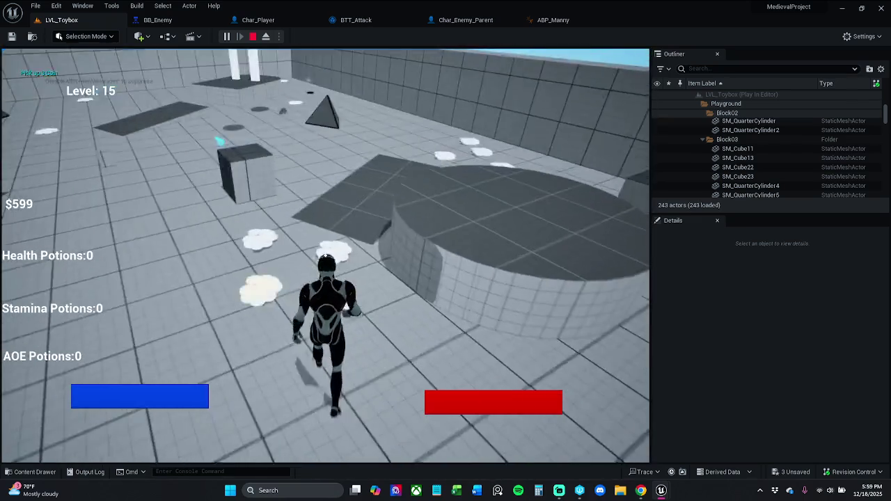
Step: Attack enemies and run forward through the arch collecting coins, then stop the play session
click(325, 255)
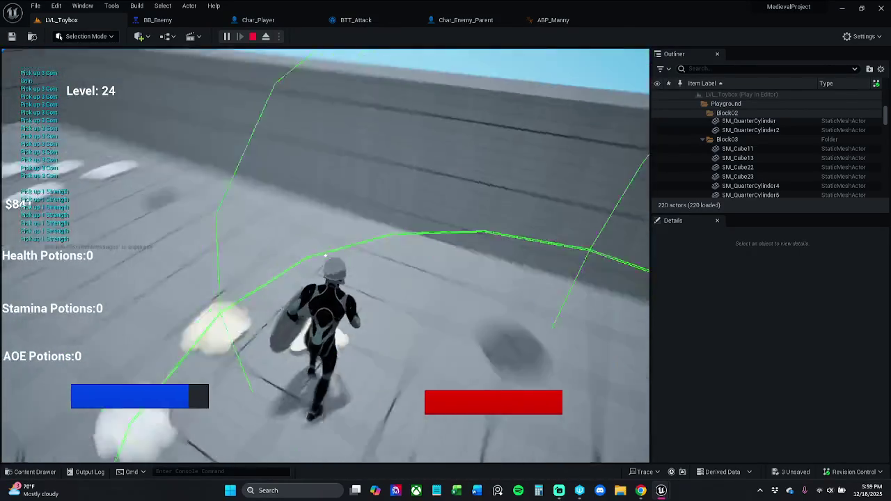
key(w)
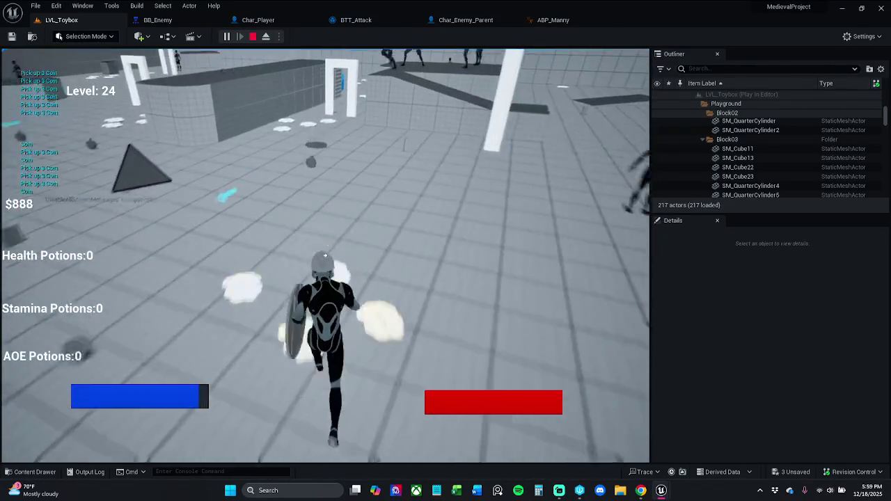
key(w)
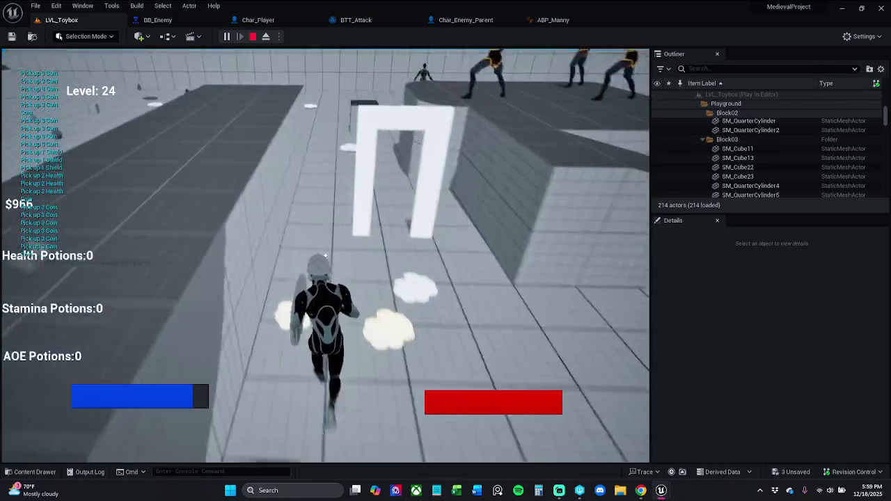
key(w)
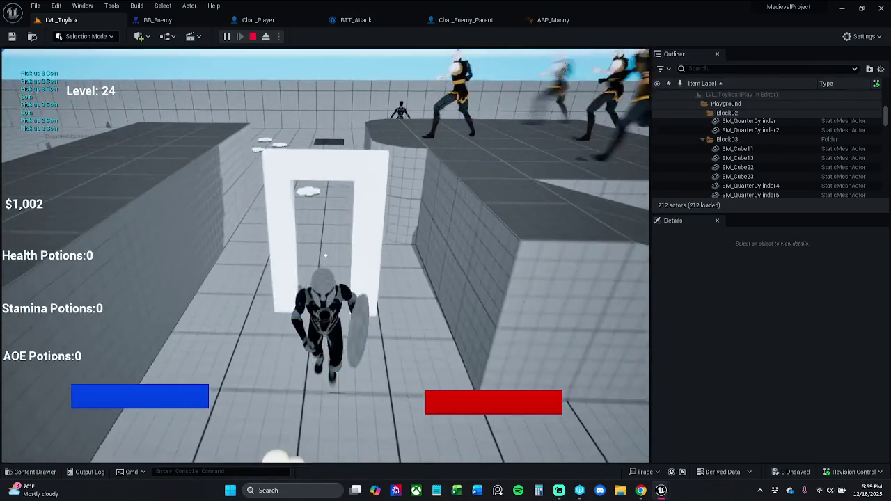
key(w)
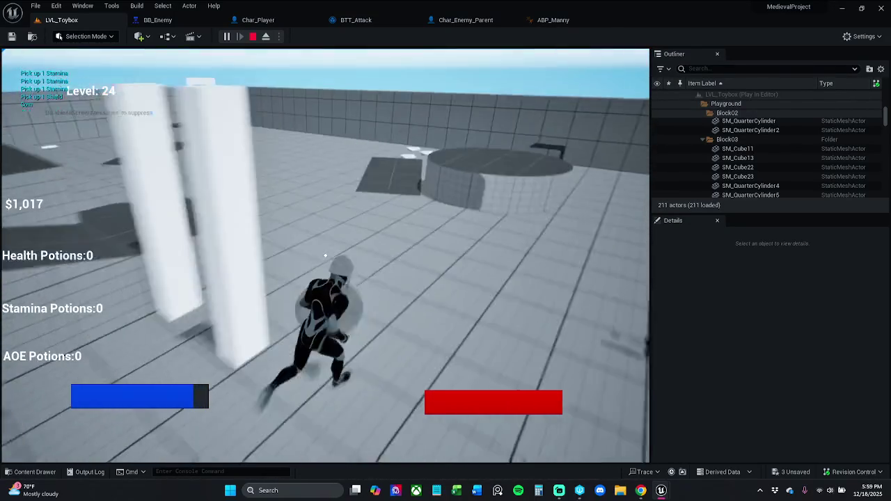
key(w)
key(w)
key(w)
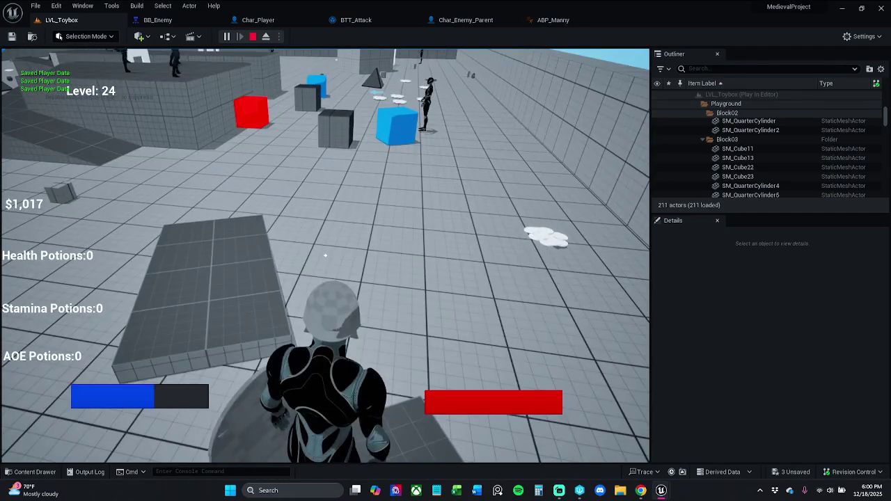
key(Escape)
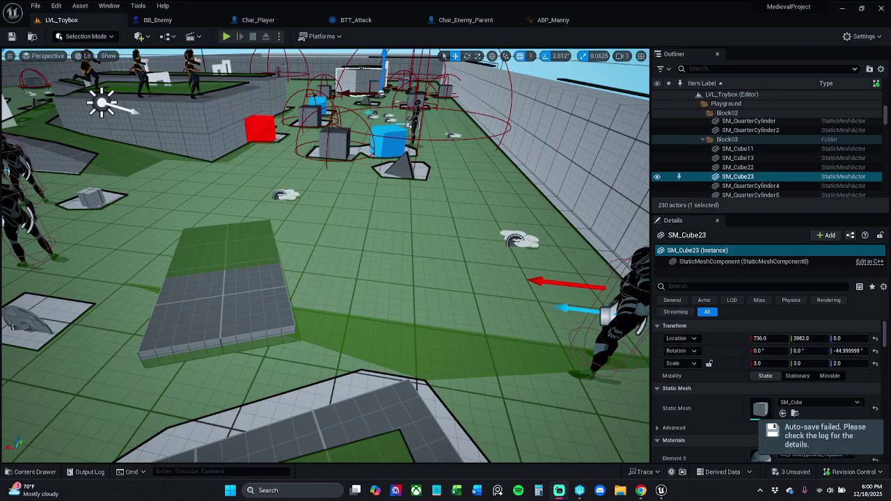
Step: Show the navigation mesh with P, orbit the level view, and switch to Char_Enemy_Parent
key(p)
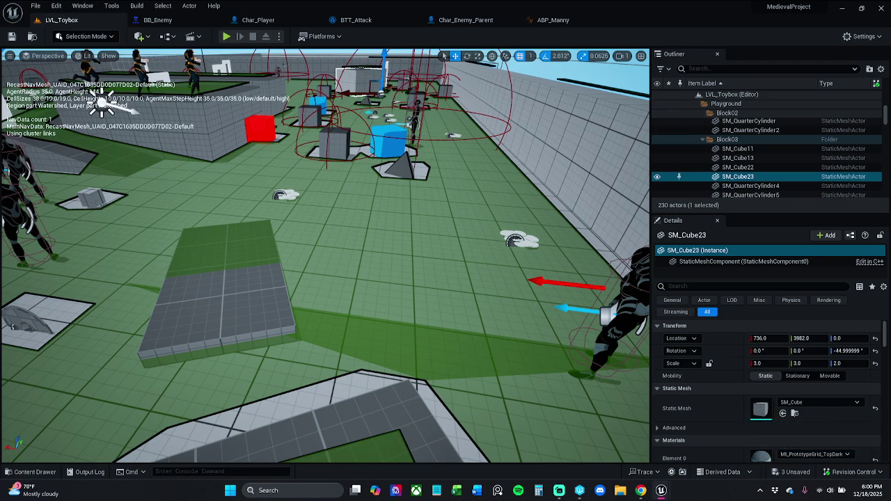
drag(298, 262, 229, 262)
click(29, 472)
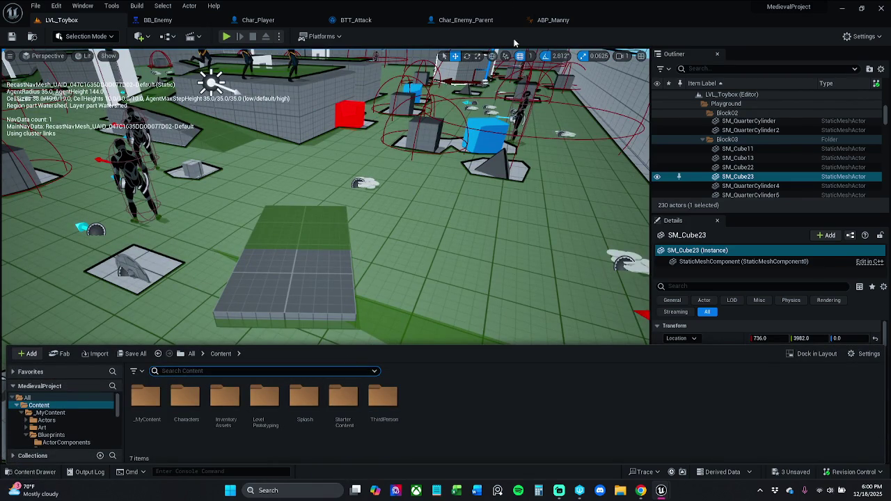
click(472, 24)
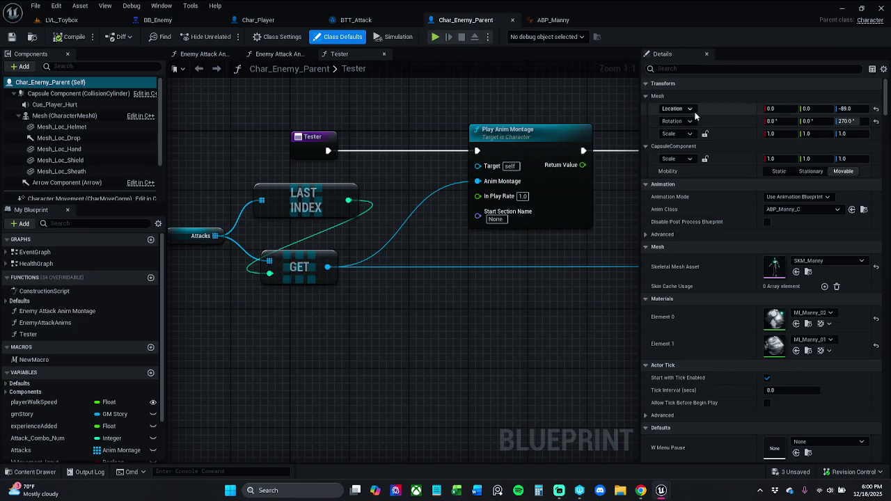
Step: Filter Char_Enemy_Parent's Class Defaults for 'controll', browse to its AI controller, and open BP_Enemy_AI
click(278, 37)
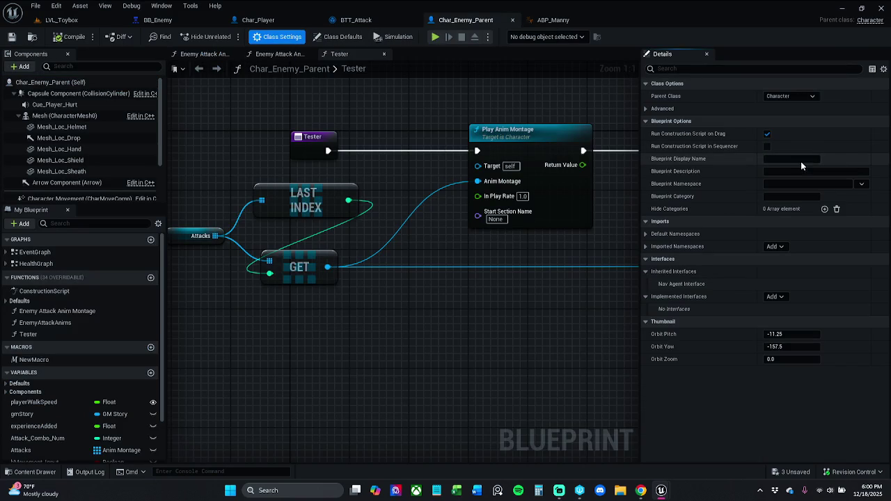
click(763, 69)
text(controll)
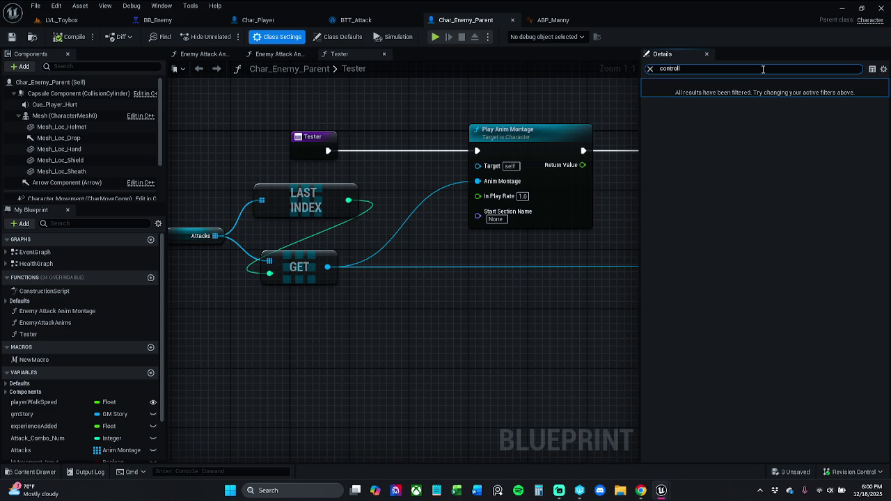
click(340, 37)
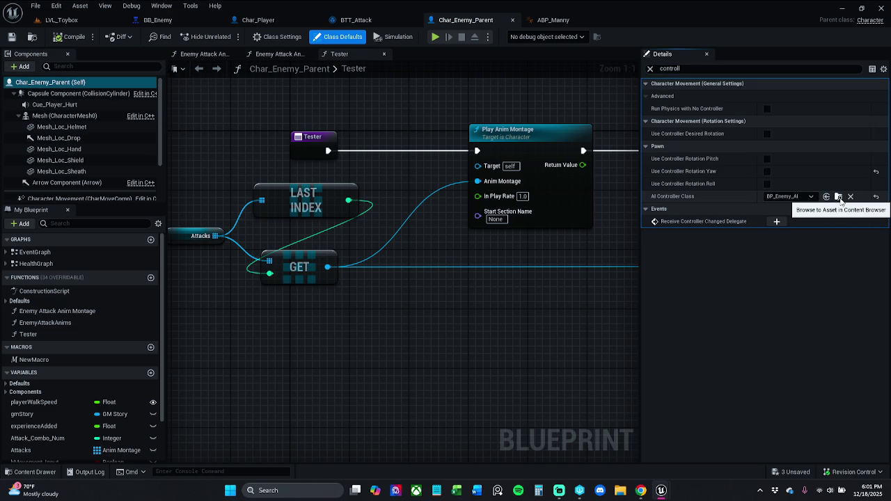
click(838, 196)
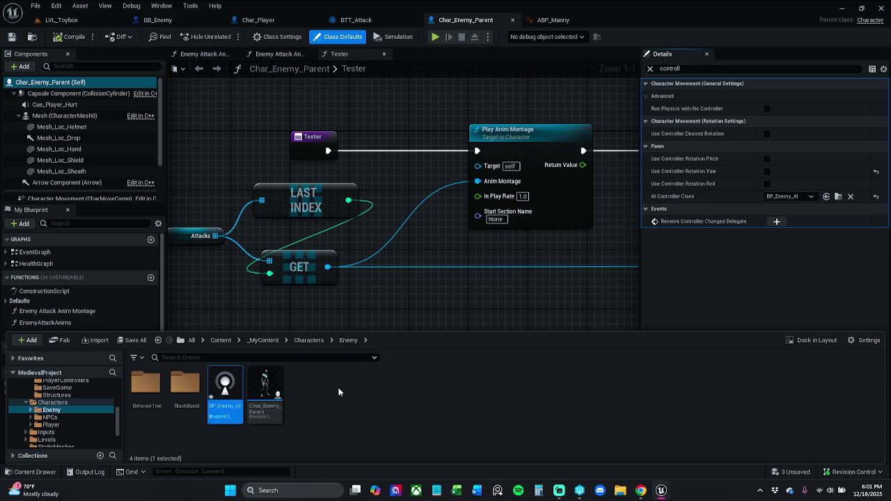
double_click(233, 392)
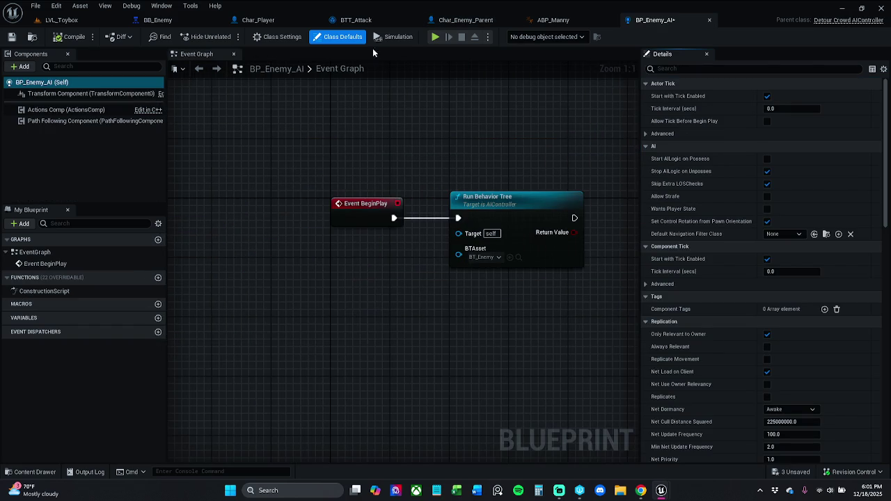
Step: Save BP_Enemy_AI using Check Out Selected, and browse the Enemy folder's BlackBoard subfolder
click(11, 37)
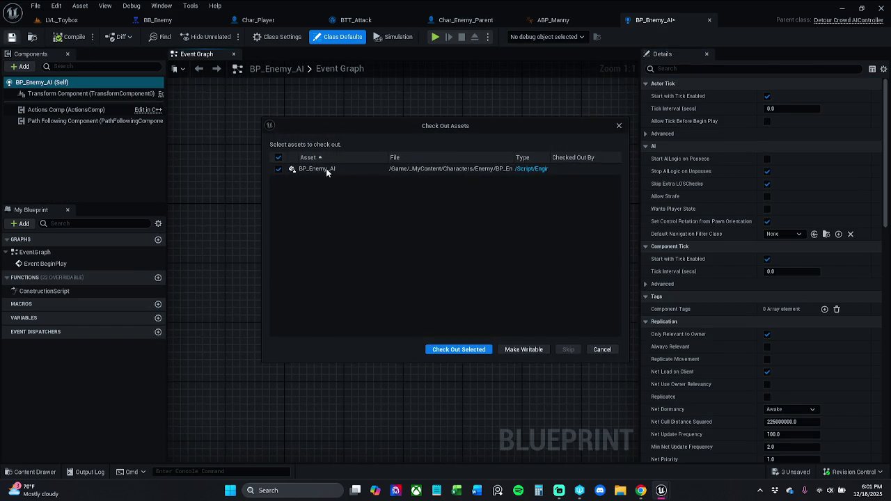
click(459, 349)
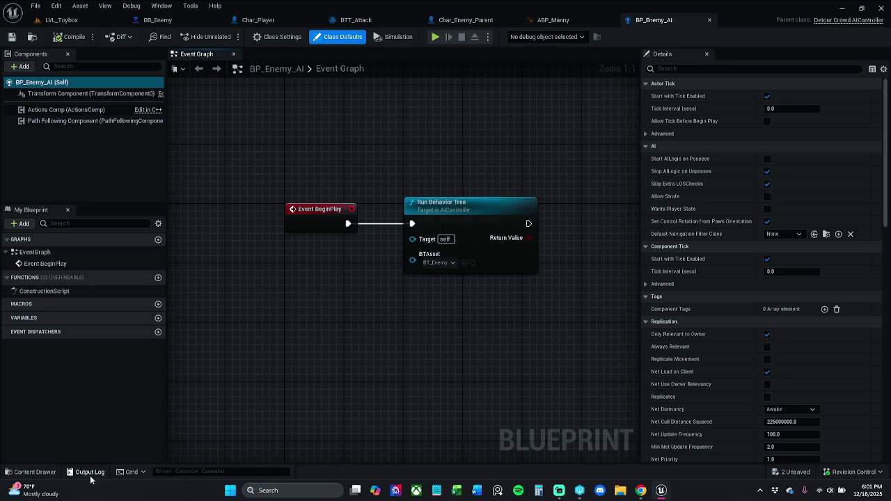
click(30, 472)
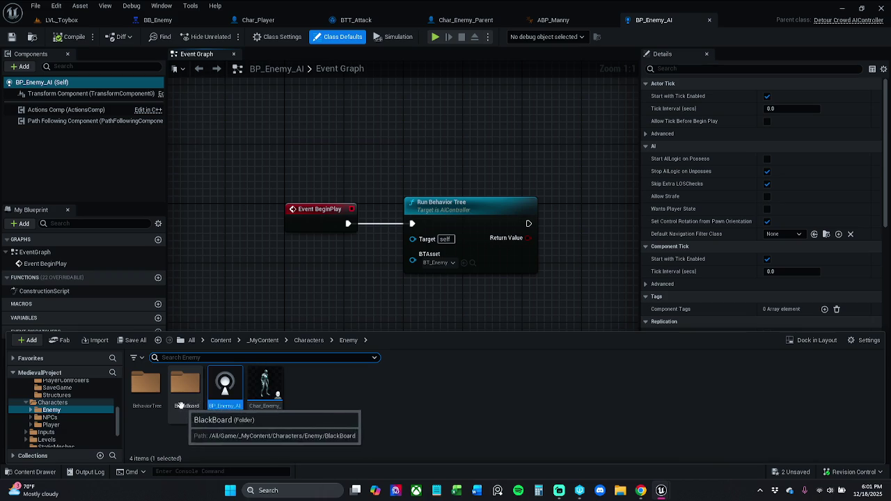
click(304, 397)
click(189, 393)
double_click(189, 393)
click(349, 340)
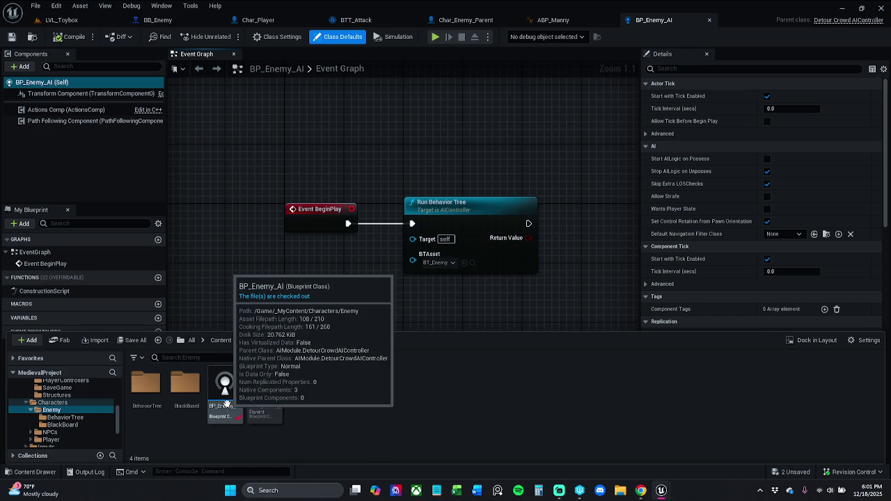
click(226, 404)
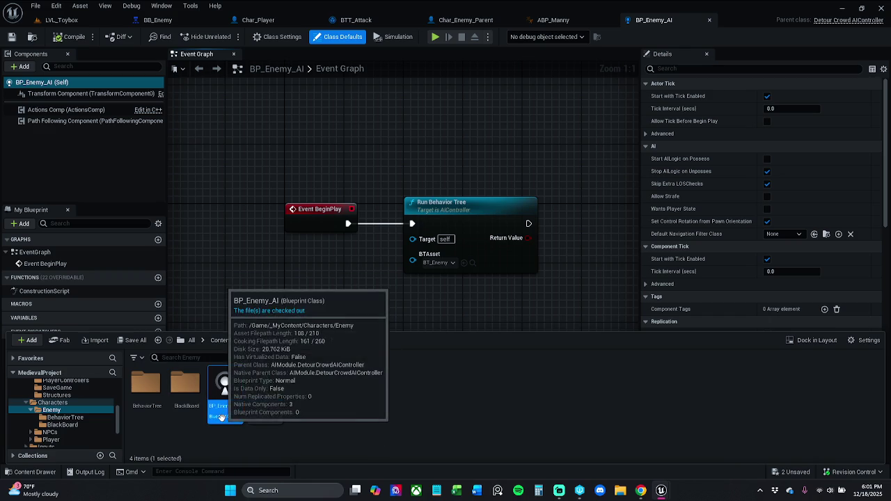
Step: Recentre the graph nodes and close the BP_Enemy_AI editor
click(557, 126)
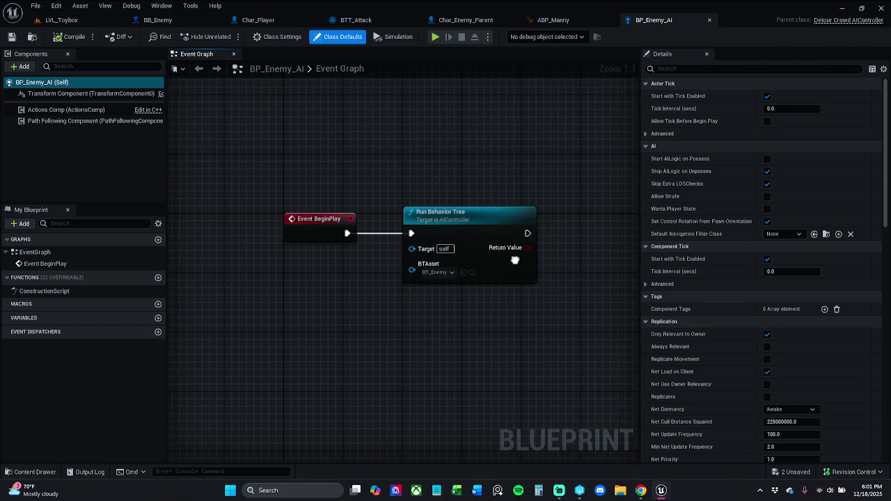
drag(472, 191, 486, 226)
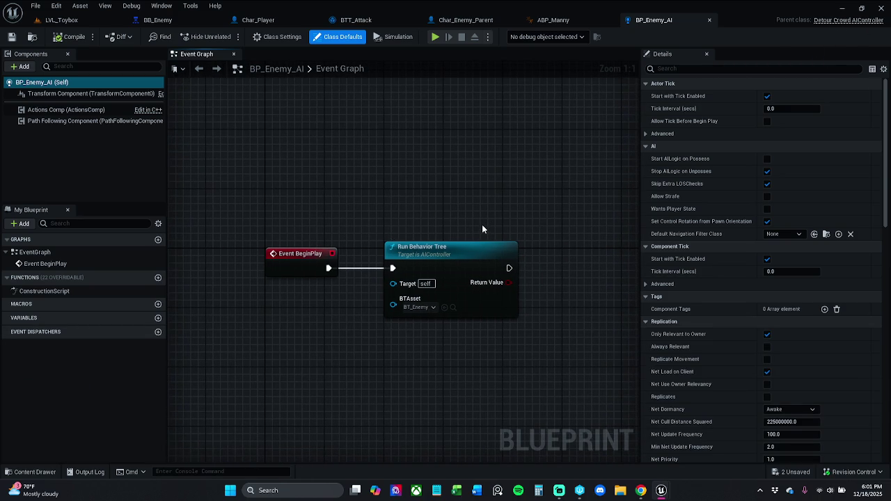
click(30, 472)
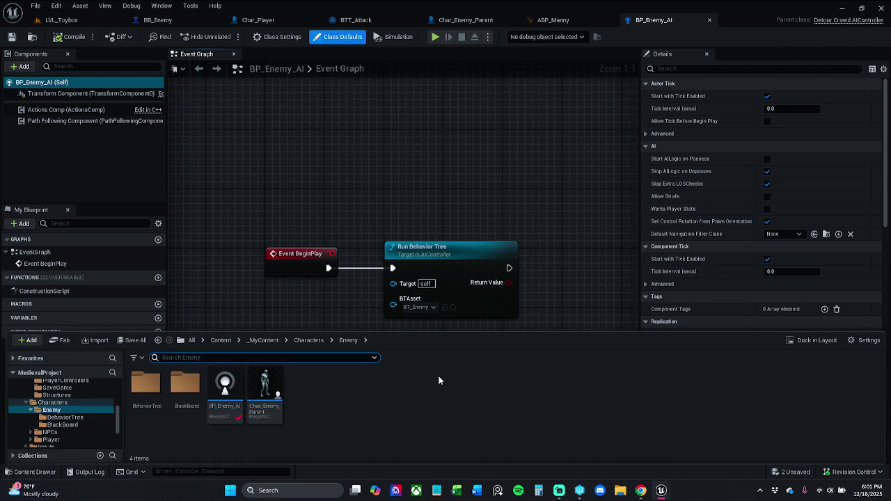
click(447, 281)
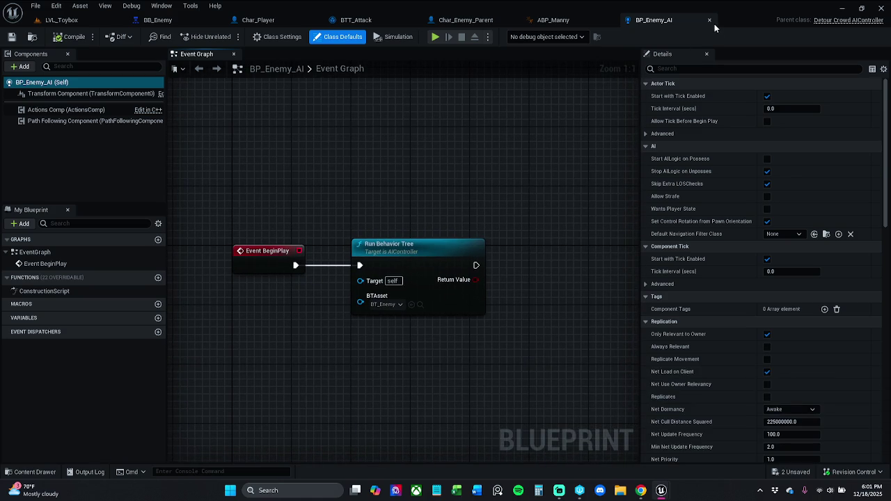
click(709, 20)
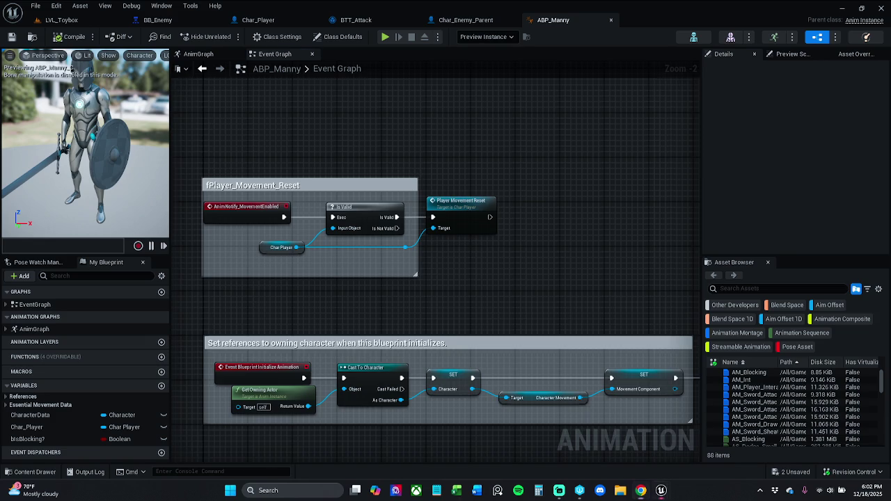
Step: Enlarge the fPlayer_Movement_Reset comment box to enclose the Is Valid and reset nodes
drag(501, 277, 538, 270)
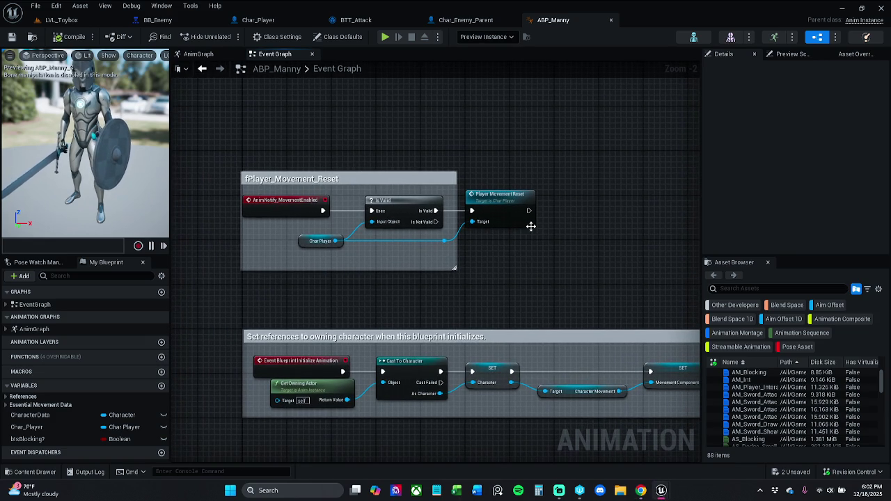
mouse_move(454, 269)
mouse_down()
mouse_move(660, 293)
mouse_move(646, 296)
mouse_up()
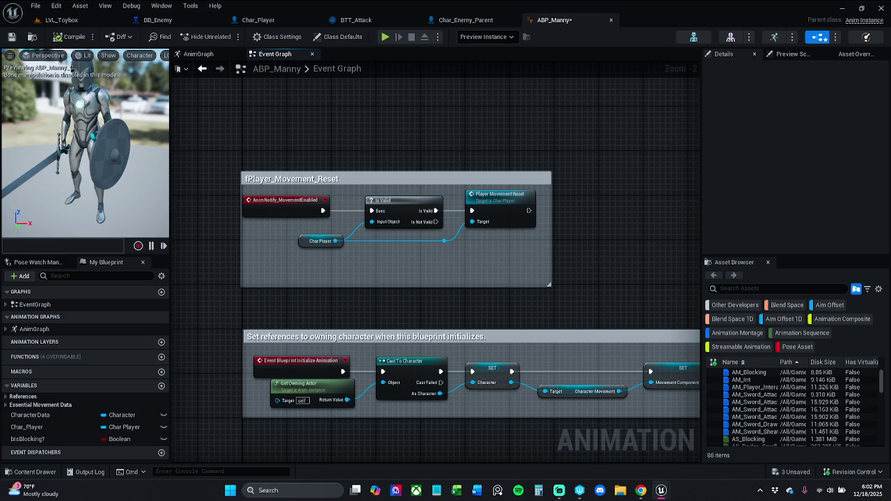
drag(485, 178, 491, 183)
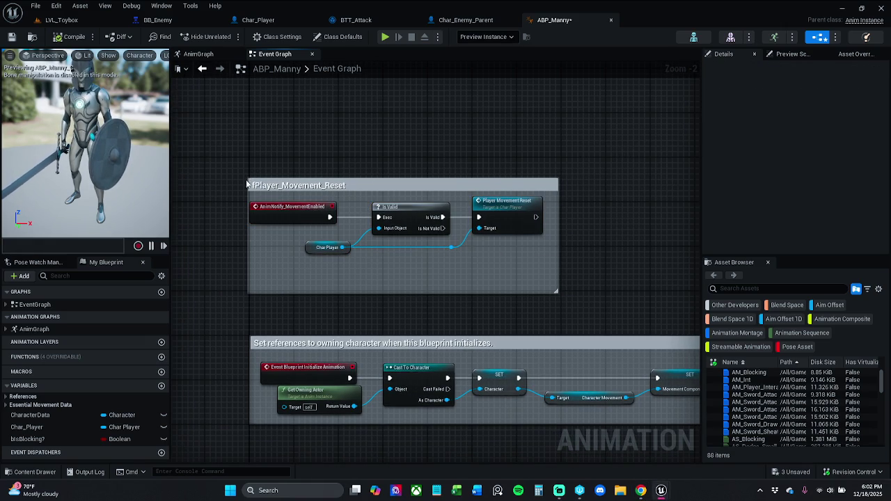
mouse_move(245, 180)
mouse_down()
mouse_move(234, 175)
mouse_move(275, 178)
mouse_up()
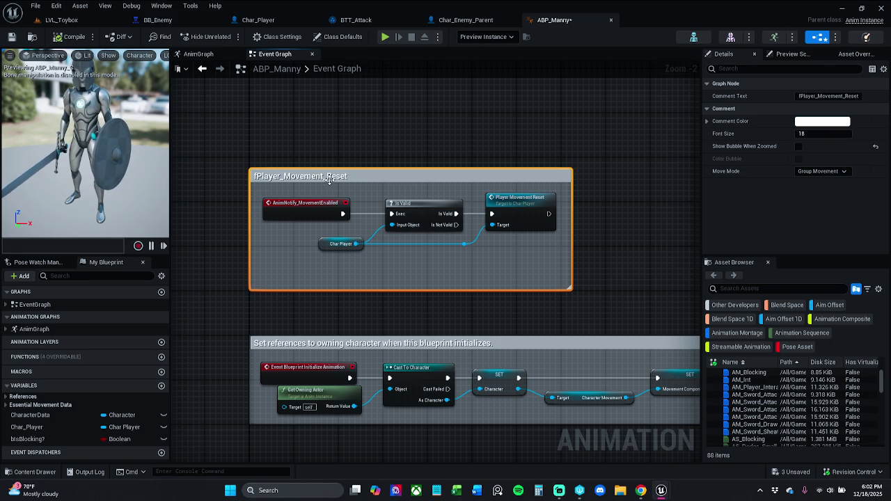
click(358, 128)
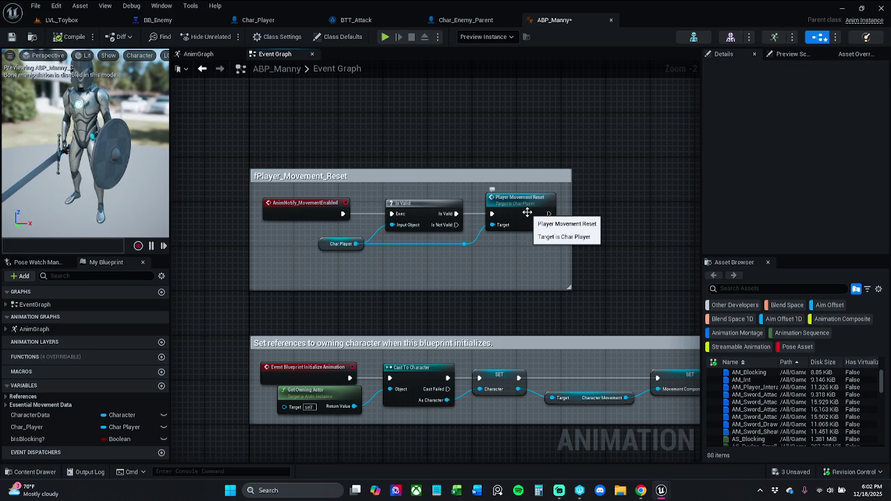
Step: Rename the comment to PlayerMovementReset and save ABP_Manny with Ctrl+S
double_click(338, 179)
click(347, 199)
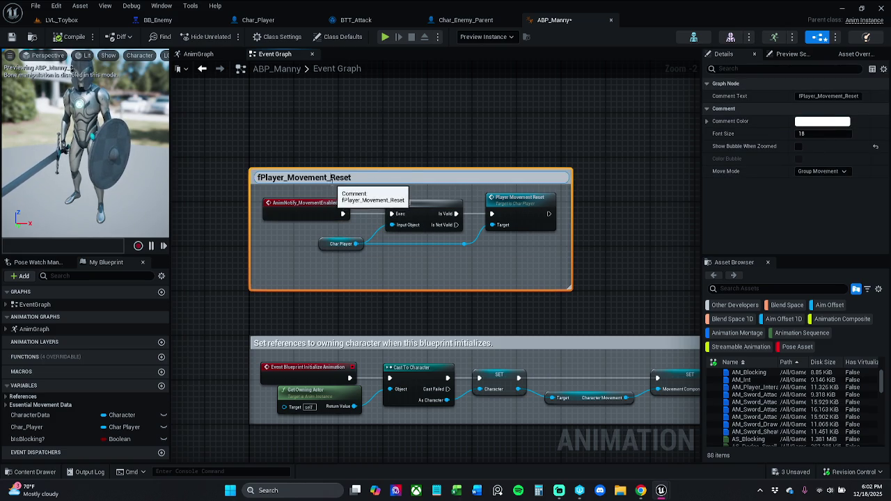
key(BackSpace)
key(BackSpace)
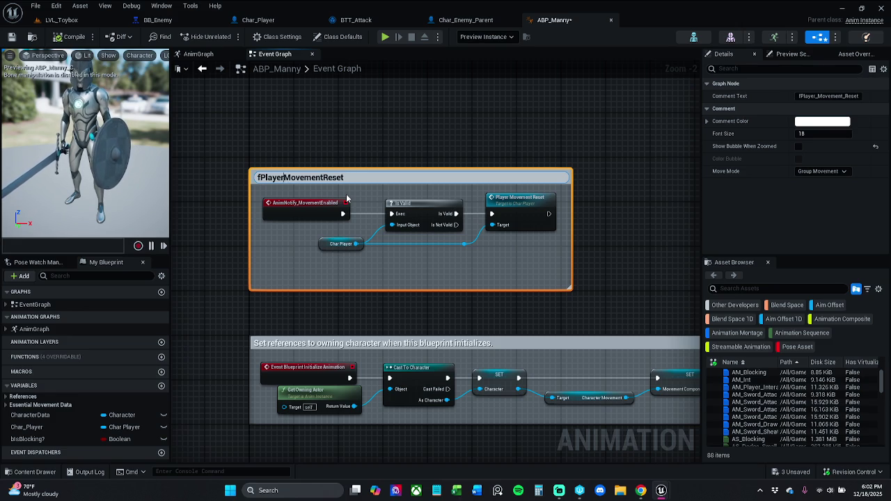
key(BackSpace)
key(Return)
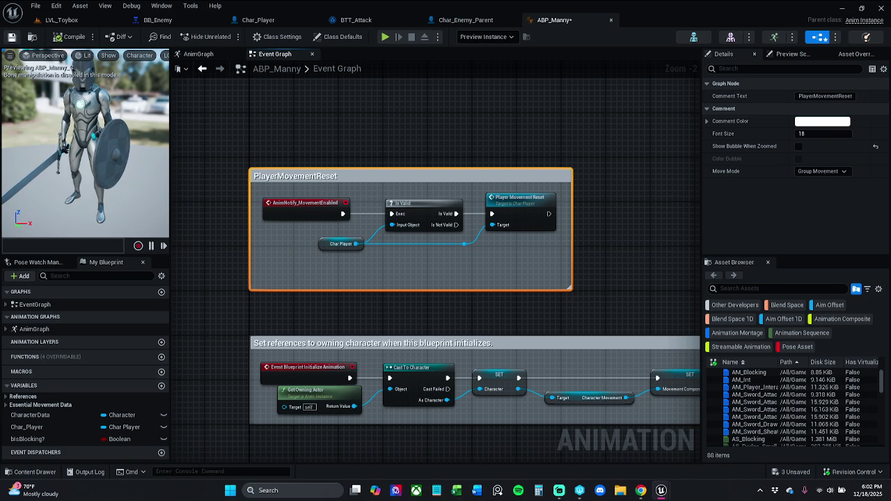
key(ctrl+s)
scroll(292, 146, down, 5)
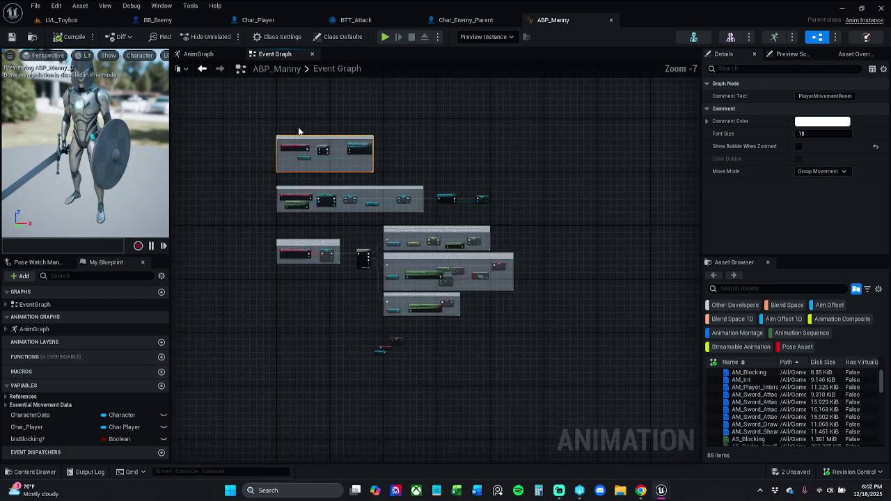
click(309, 126)
scroll(298, 177, up, 5)
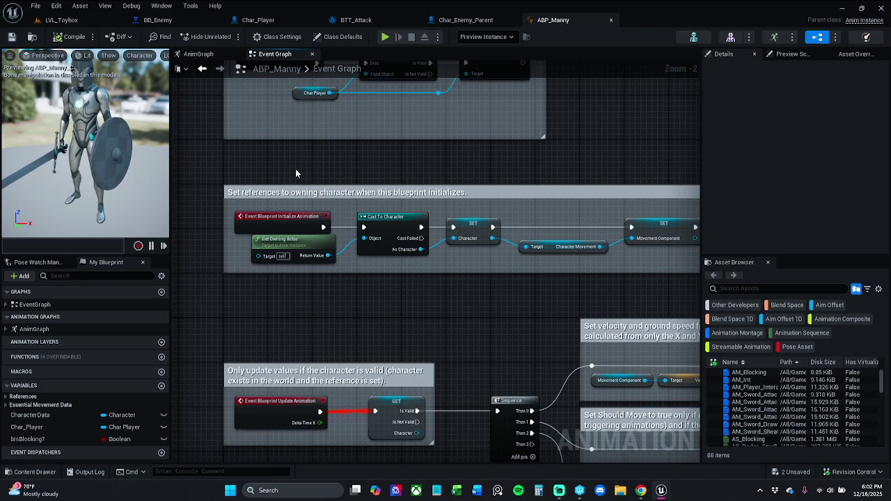
drag(295, 173, 296, 302)
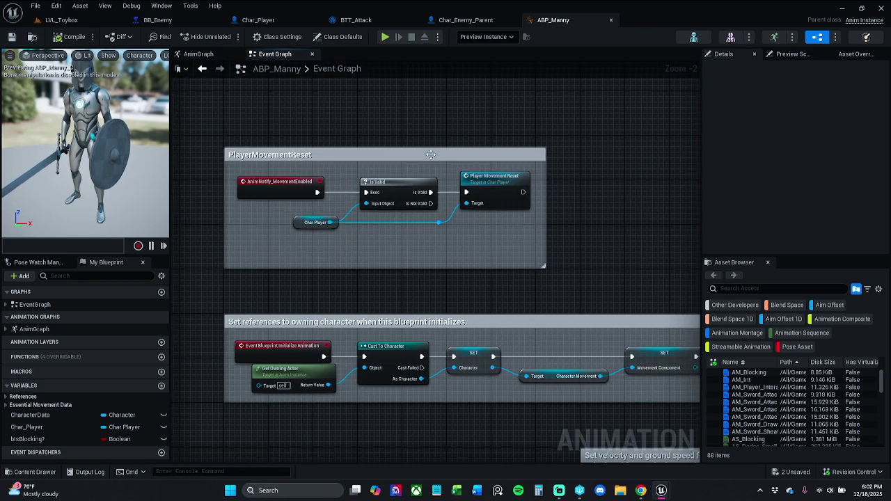
drag(441, 156, 433, 85)
Step: Set the PlayerMovementReset comment colour value to .123 dark grey, then compile and save ABP_Manny
drag(333, 95, 320, 133)
click(319, 133)
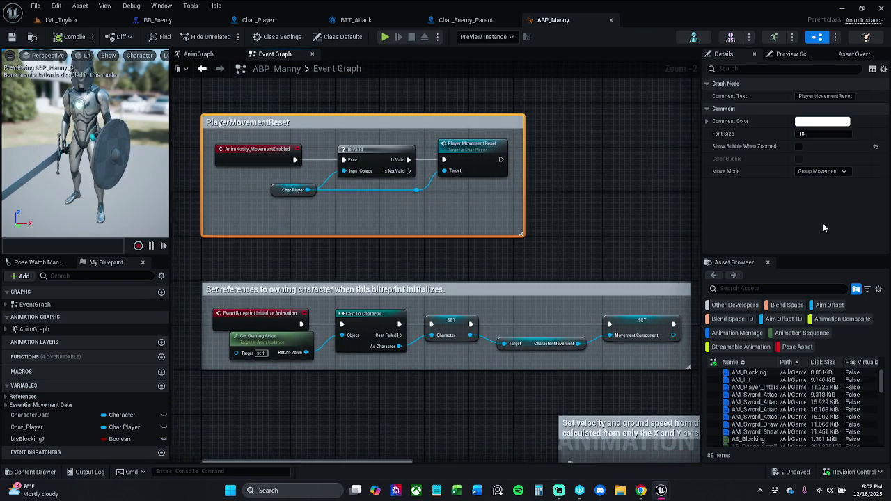
click(821, 123)
click(767, 295)
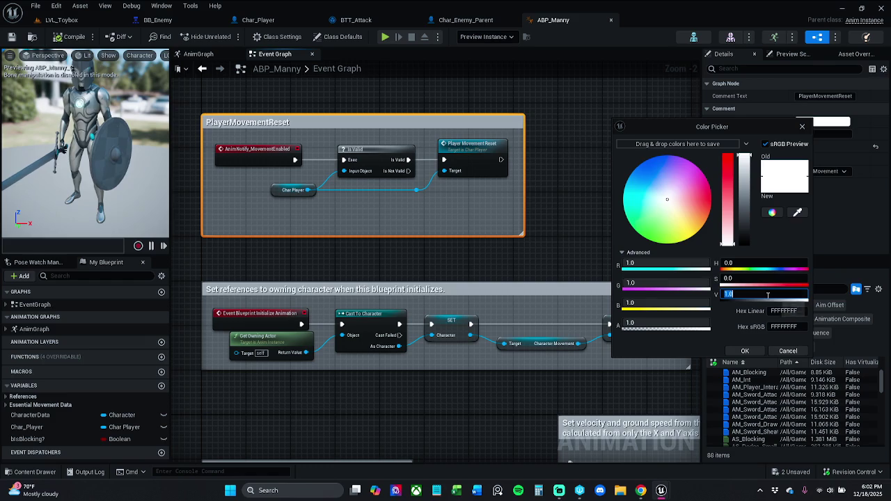
text(.123)
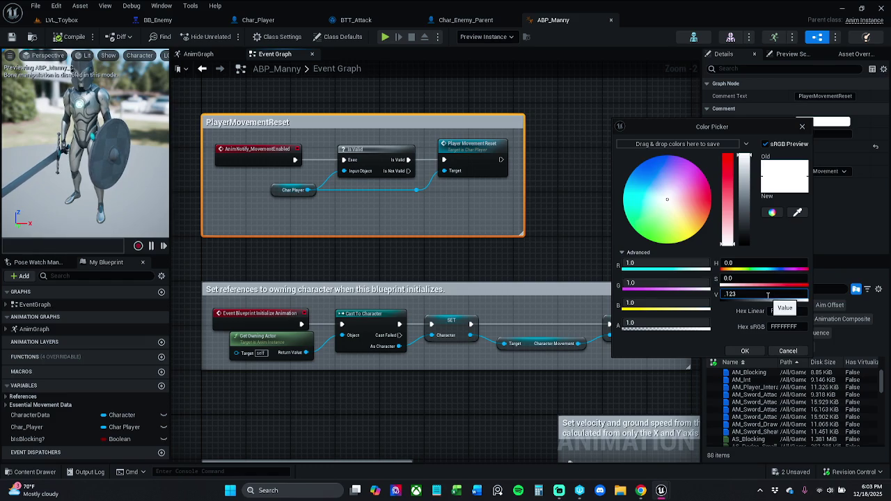
key(Return)
click(745, 351)
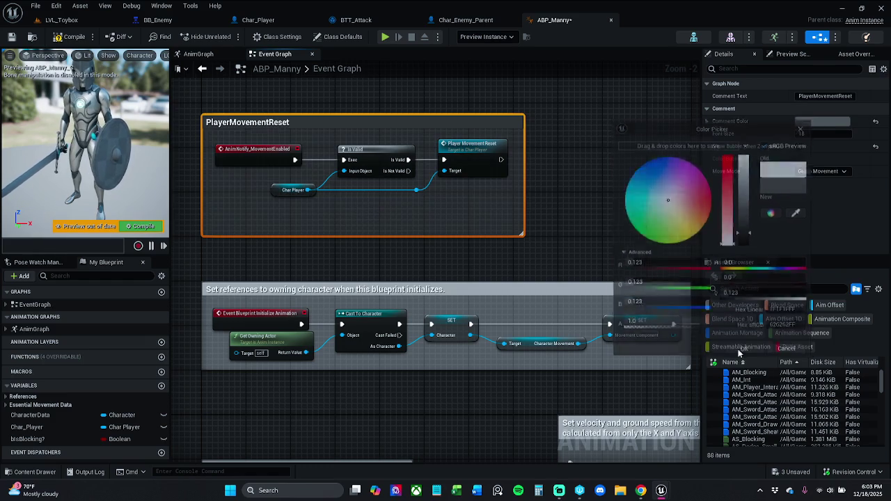
click(143, 226)
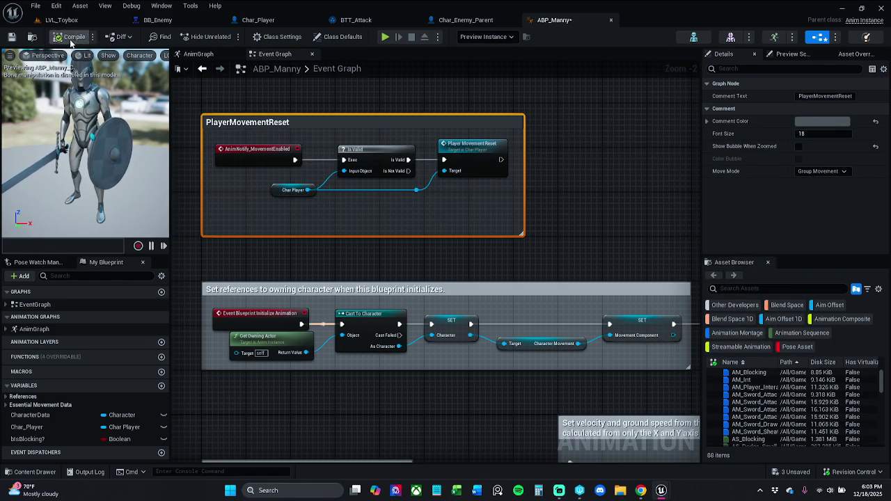
click(11, 37)
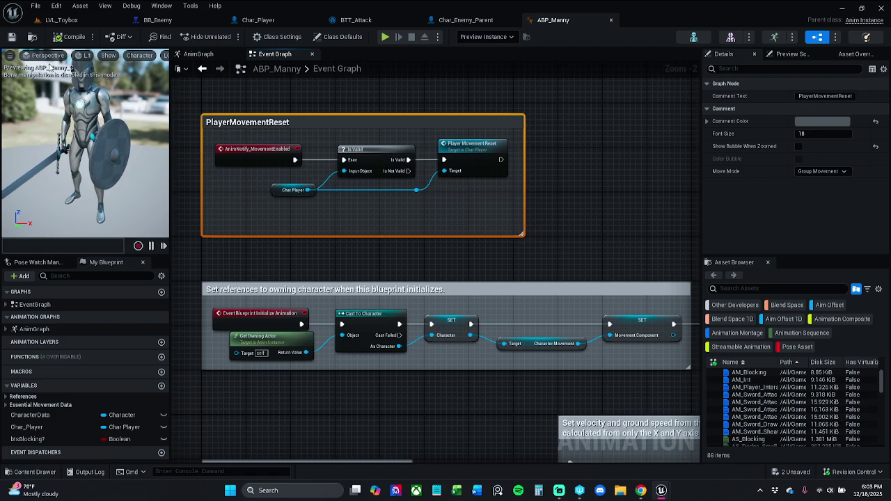
click(476, 419)
drag(476, 419, 444, 374)
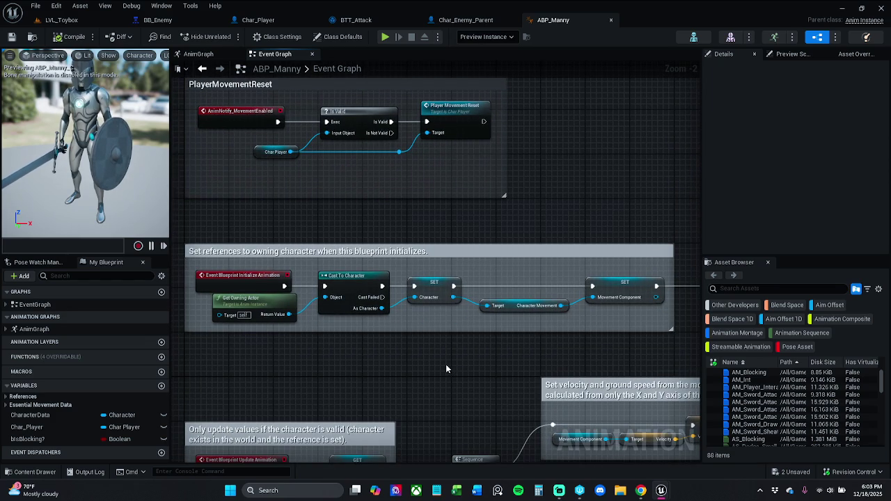
mouse_move(446, 365)
mouse_down()
mouse_move(465, 357)
mouse_move(472, 339)
mouse_move(258, 321)
mouse_up()
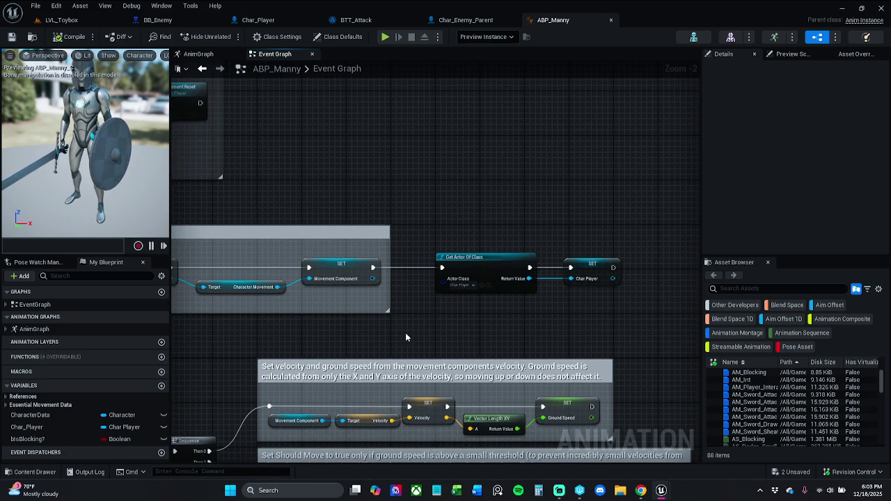
drag(428, 326, 395, 247)
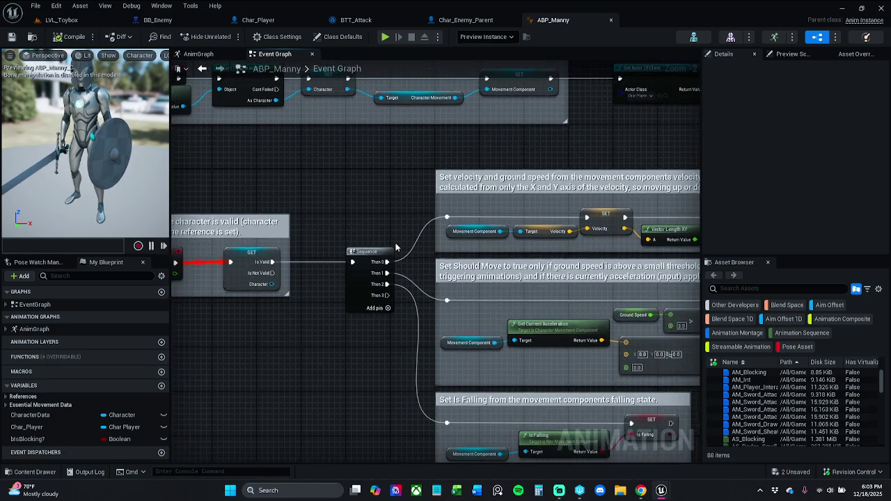
scroll(395, 247, down, 1)
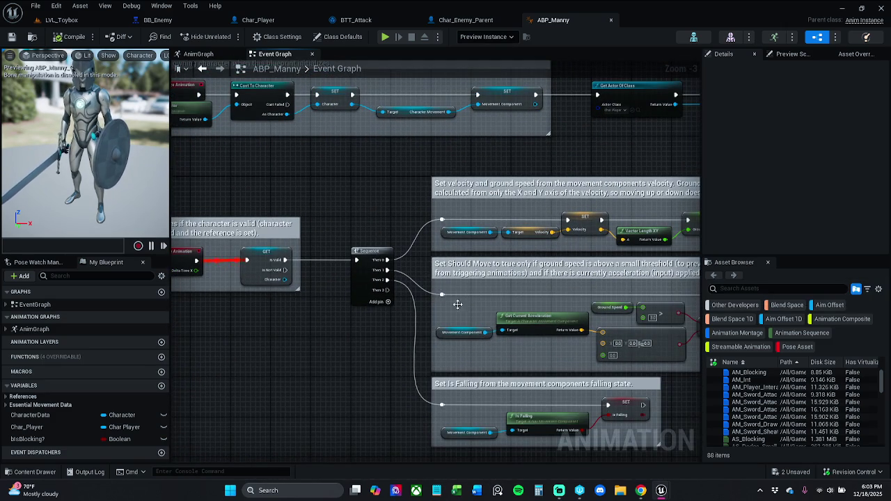
drag(440, 289, 445, 248)
scroll(457, 260, up, 2)
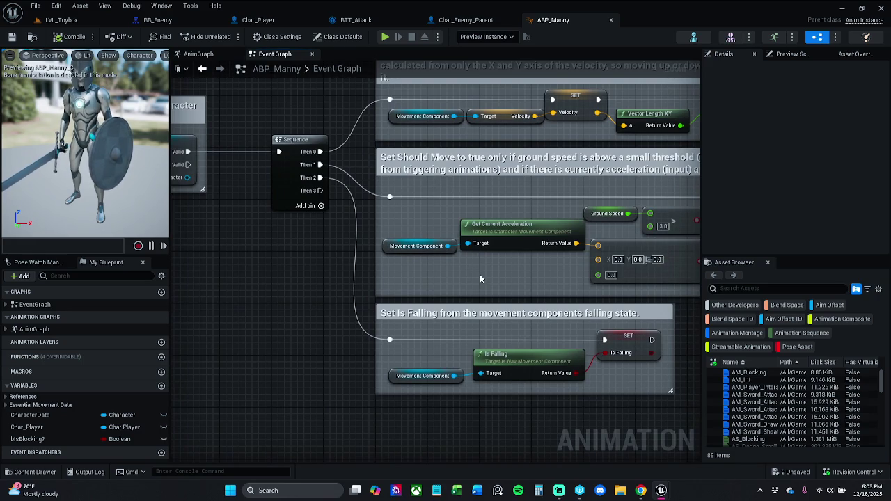
drag(480, 274, 363, 278)
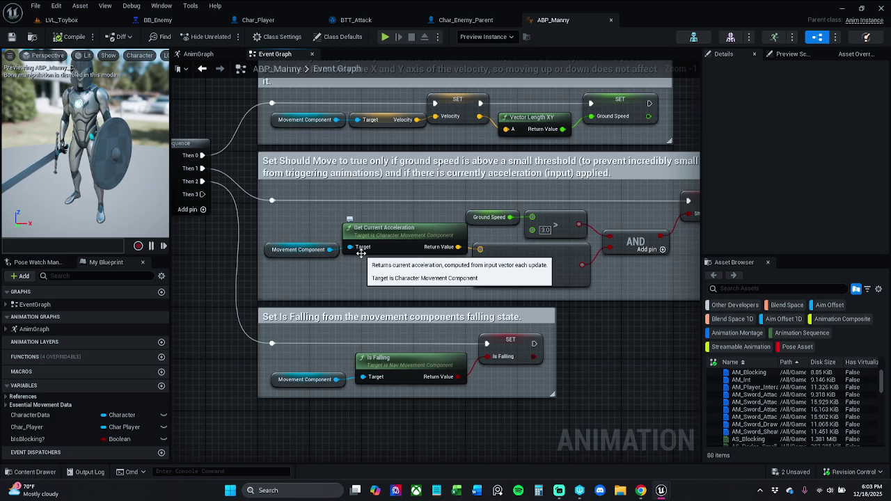
drag(360, 253, 362, 288)
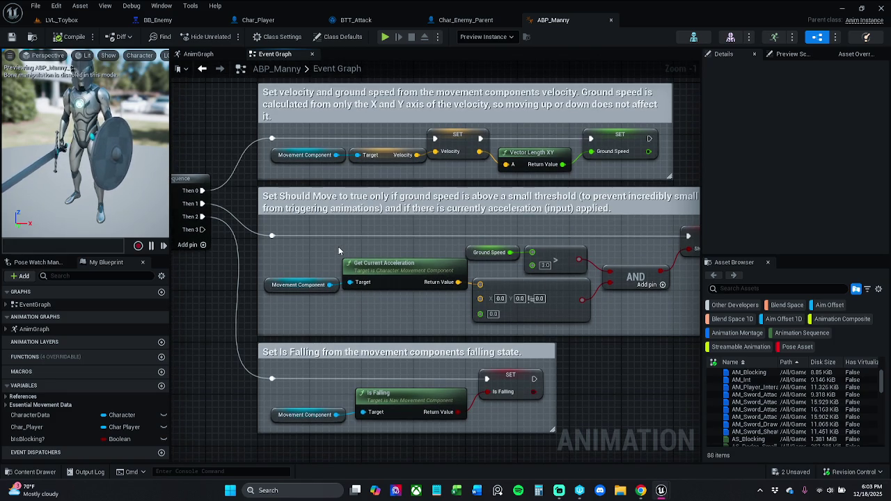
drag(339, 250, 302, 244)
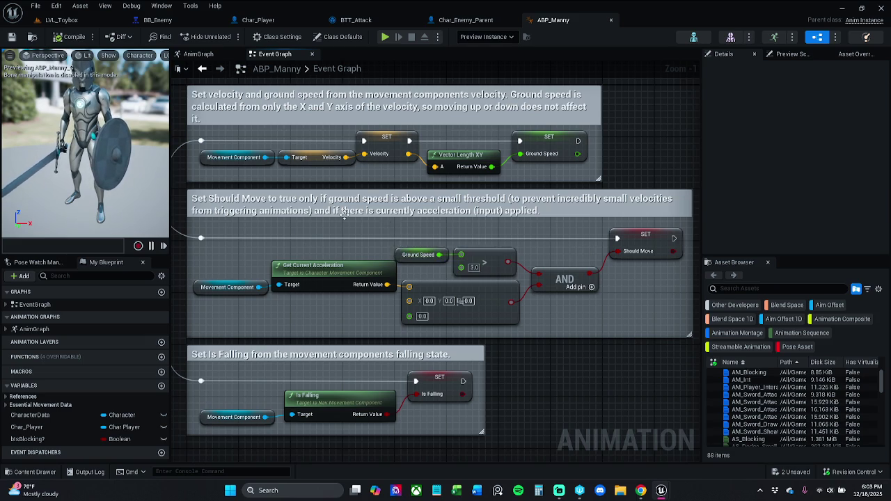
drag(364, 210, 360, 256)
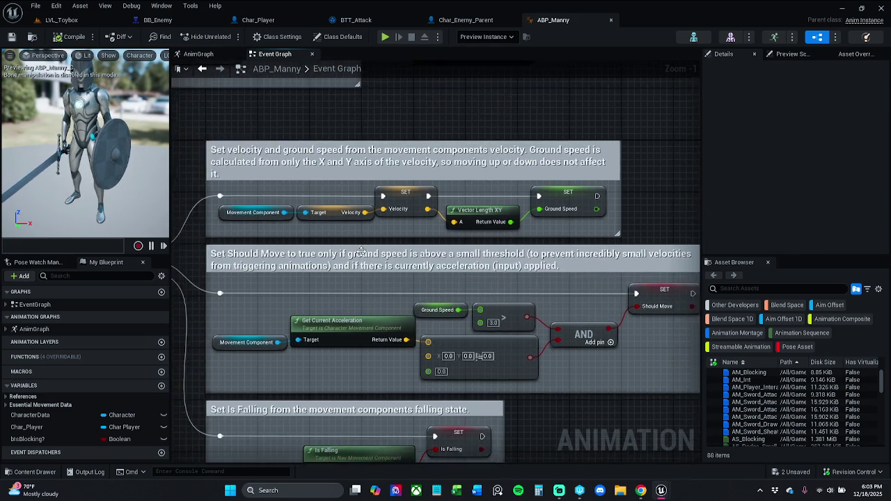
scroll(360, 256, down, 4)
scroll(335, 208, up, 3)
mouse_move(391, 204)
mouse_down()
mouse_move(497, 221)
mouse_move(498, 238)
mouse_move(468, 222)
mouse_move(452, 176)
mouse_move(475, 185)
mouse_move(464, 175)
mouse_move(519, 172)
mouse_move(392, 180)
mouse_up()
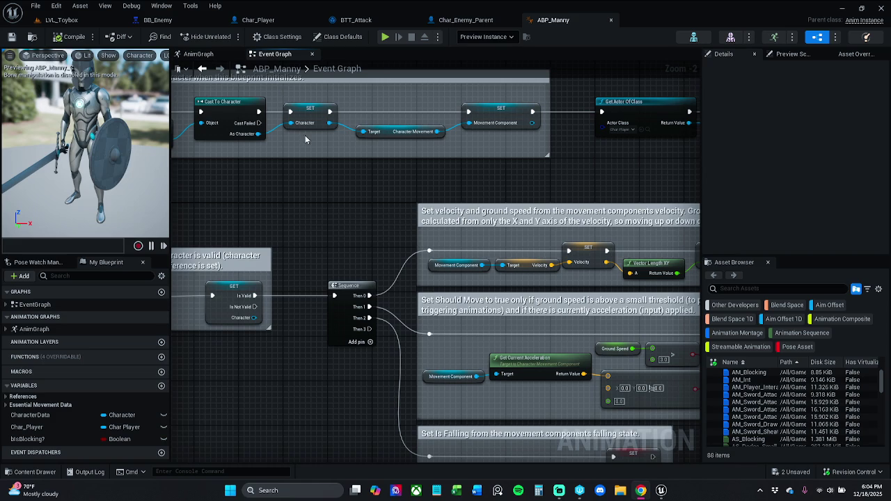
drag(302, 96, 324, 108)
click(356, 19)
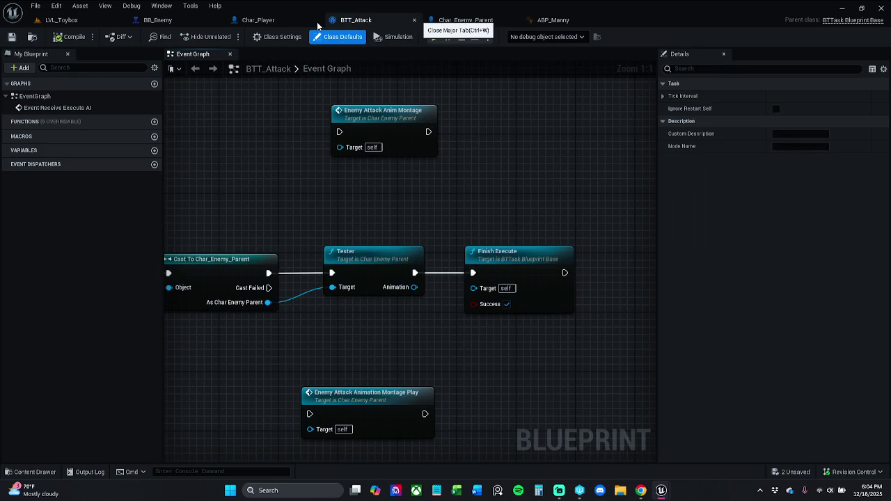
Step: Close the BTT_Attack, Char_Player and ABP_Manny editors
key(ctrl+w)
key(ctrl+w)
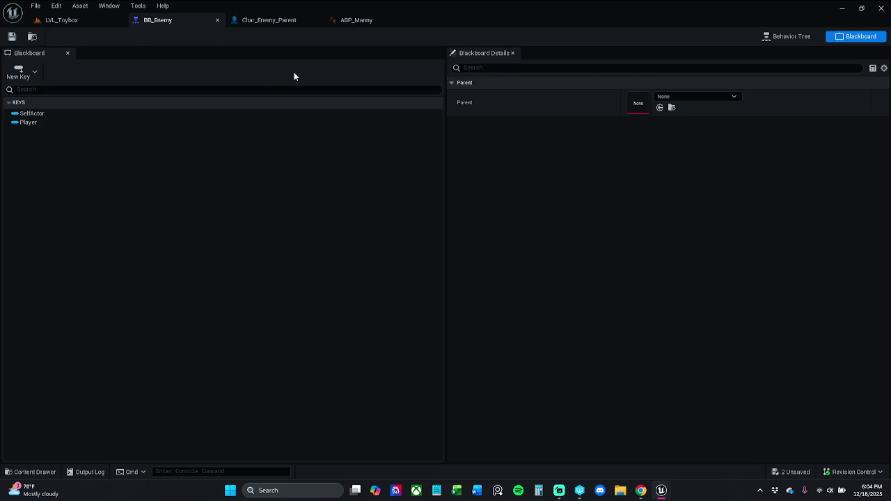
click(355, 20)
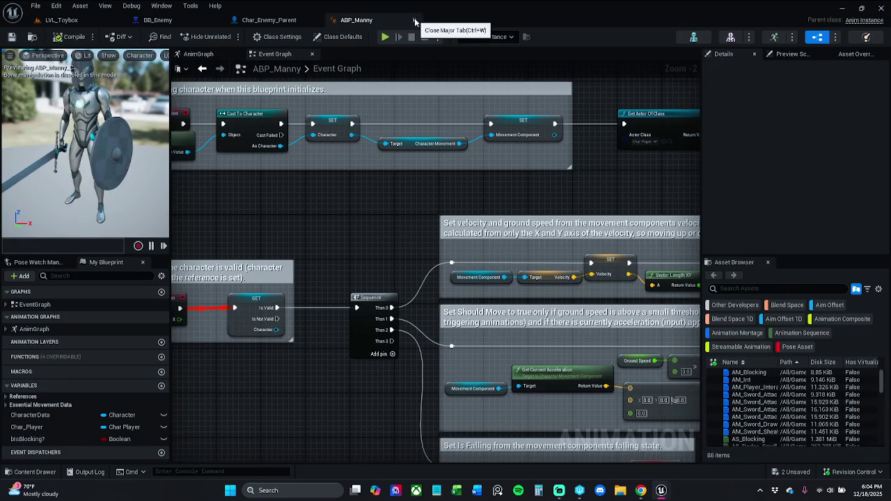
click(412, 19)
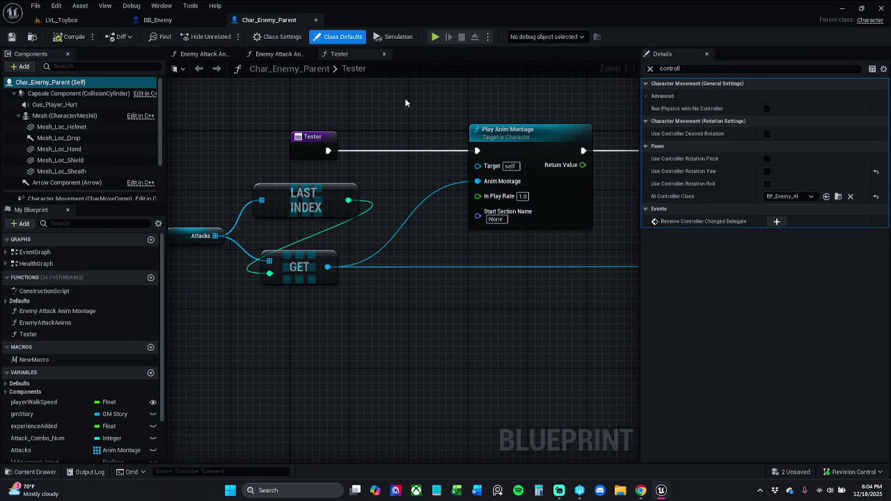
Step: Create a Controllers folder inside Characters/Enemy and open it
click(25, 471)
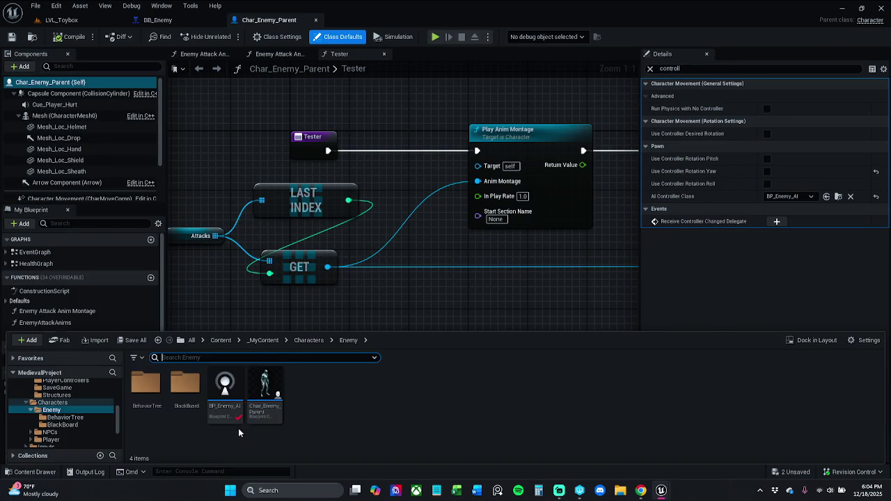
right_click(317, 391)
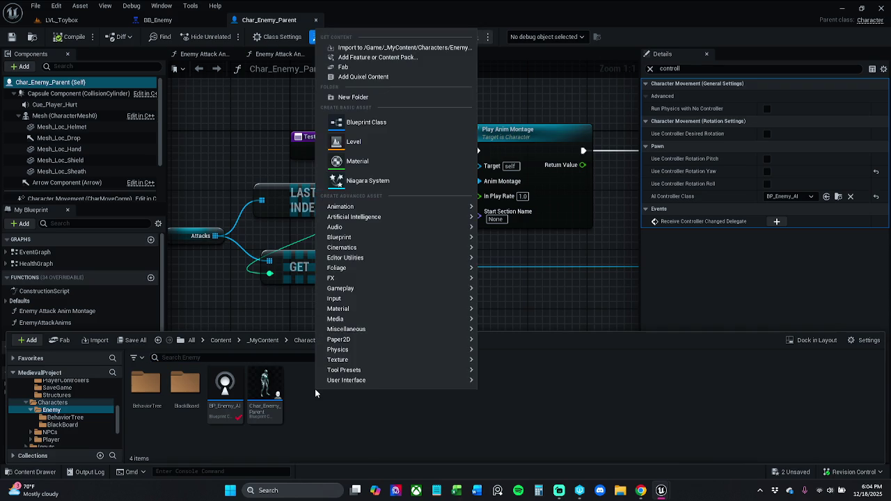
click(404, 97)
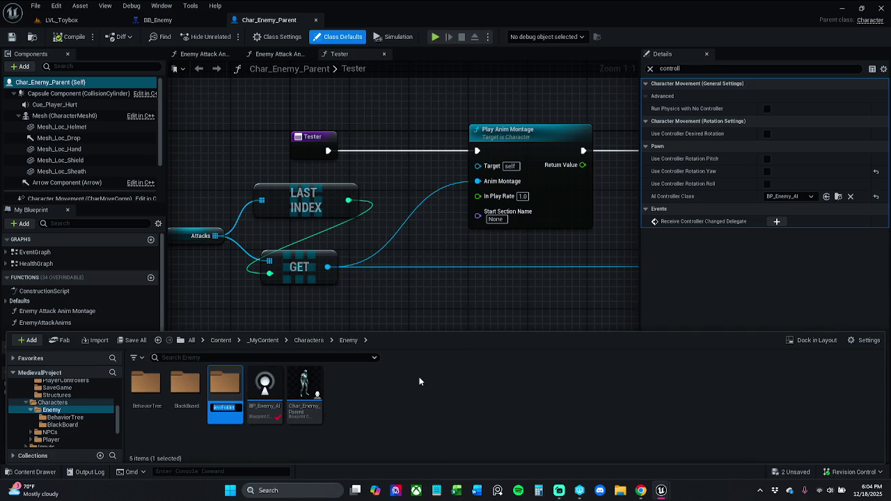
text(Con)
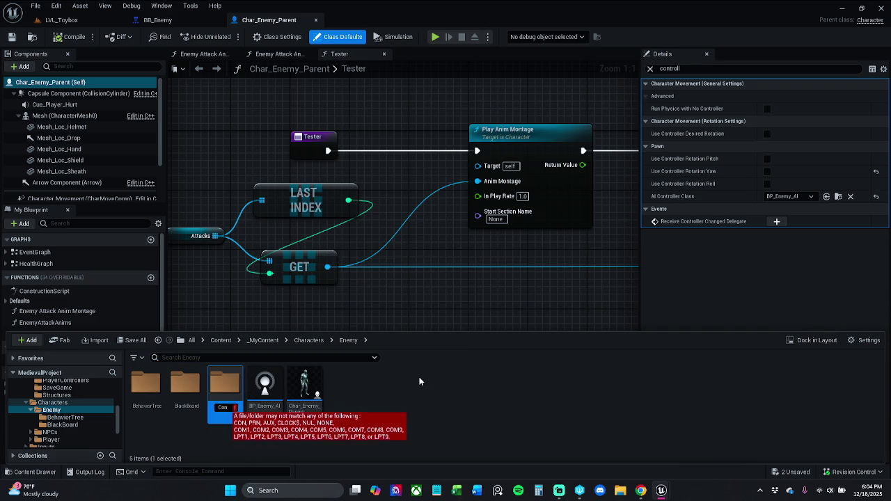
text(trollers)
key(Return)
click(185, 387)
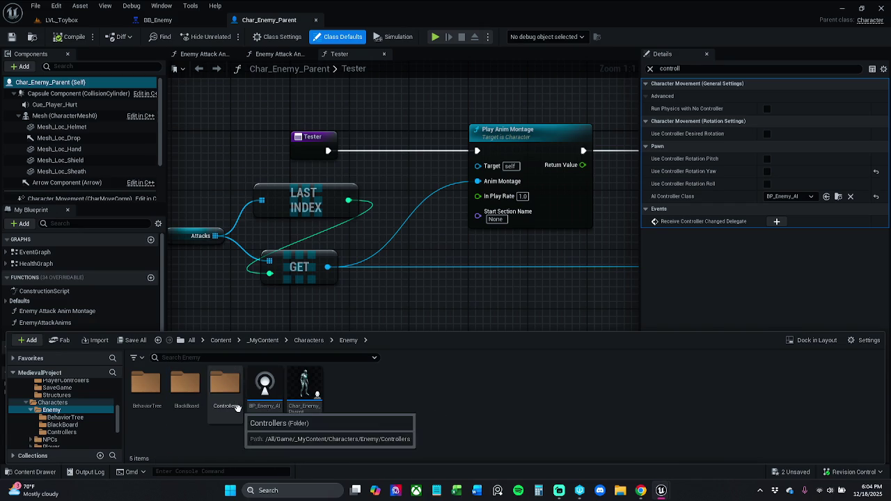
double_click(233, 402)
right_click(185, 409)
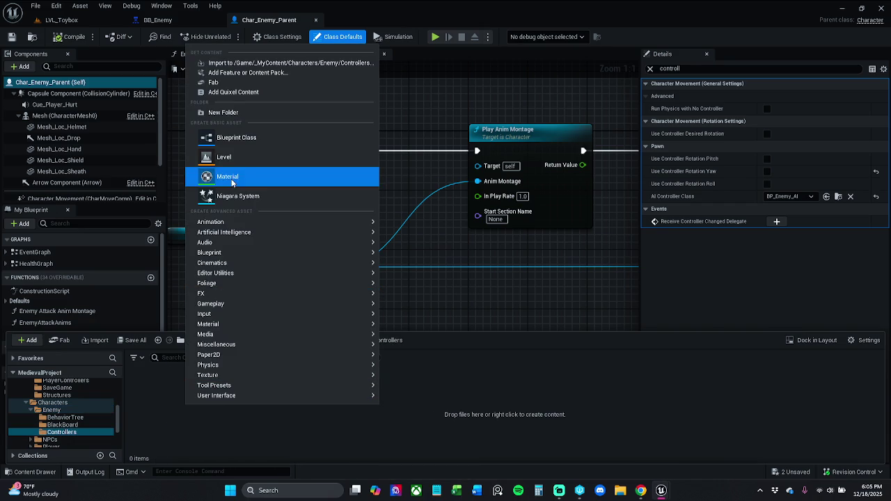
Step: Create an AIController-based Blueprint class named AIC_Base and open it
mouse_move(249, 288)
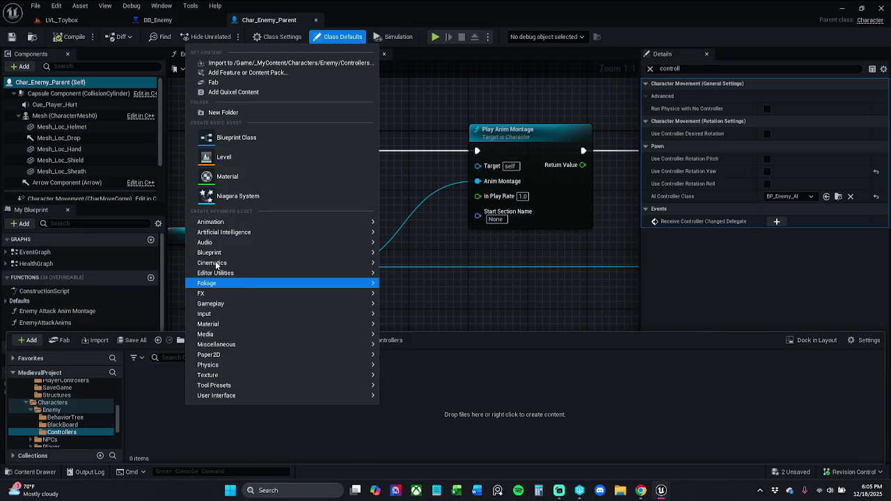
key(Escape)
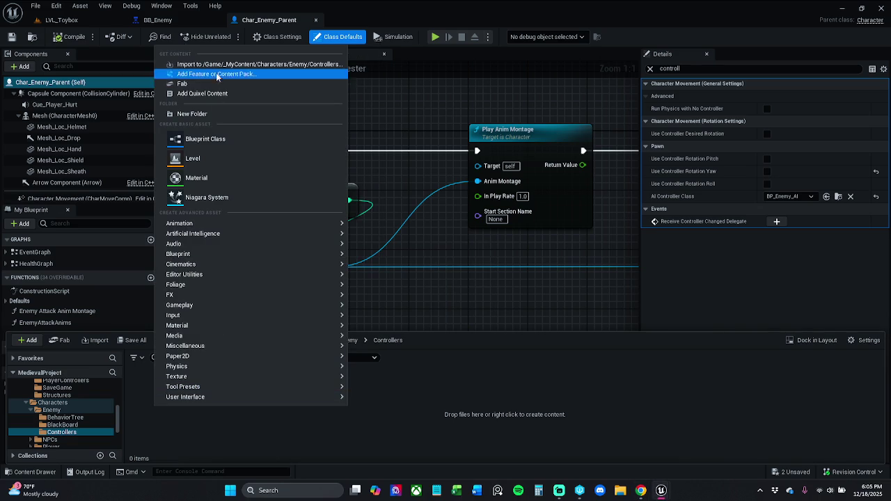
click(217, 138)
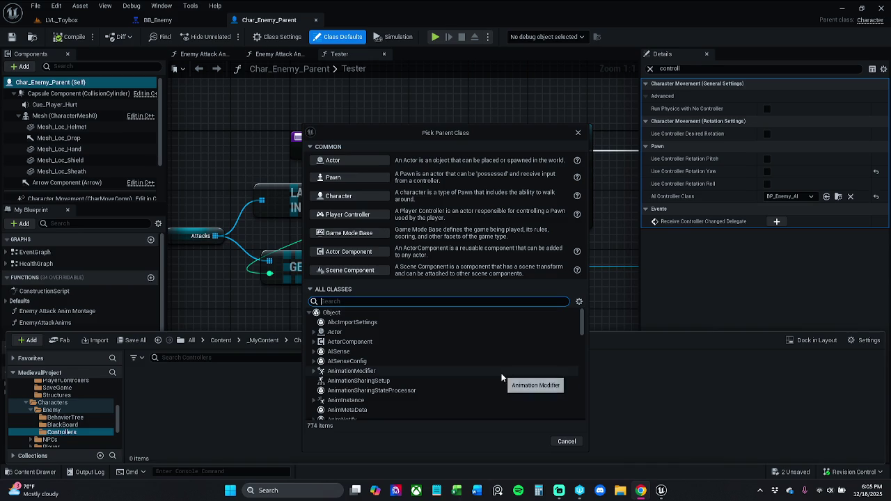
text(Ai)
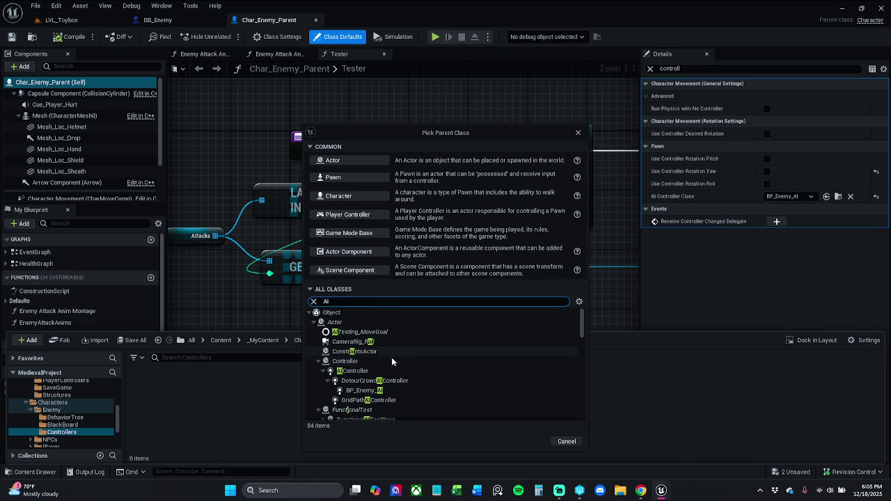
click(388, 376)
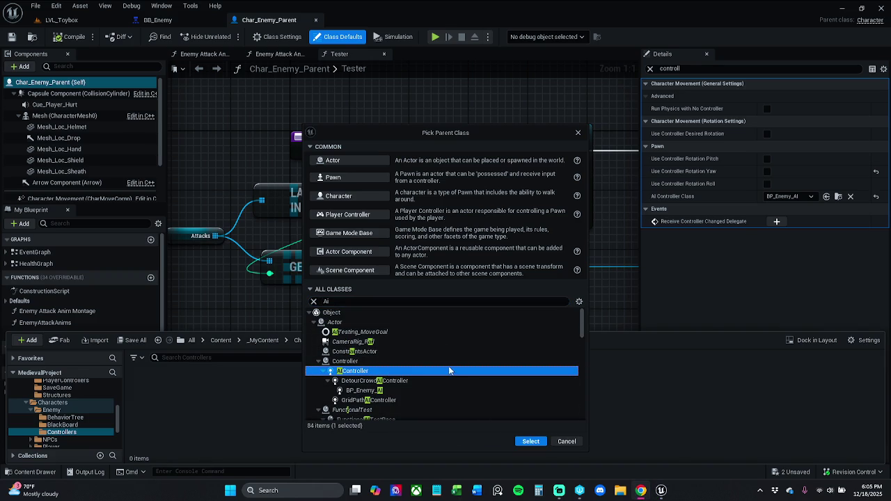
click(529, 442)
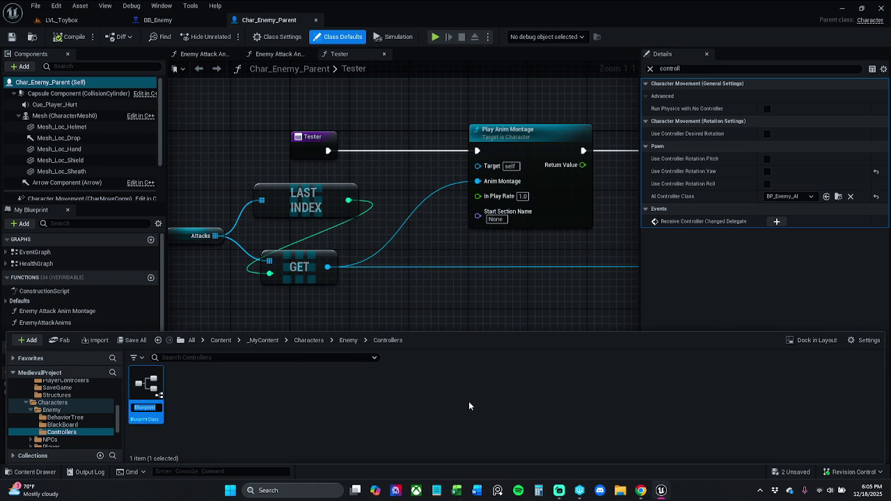
text(AIC)
text(_Base)
key(Return)
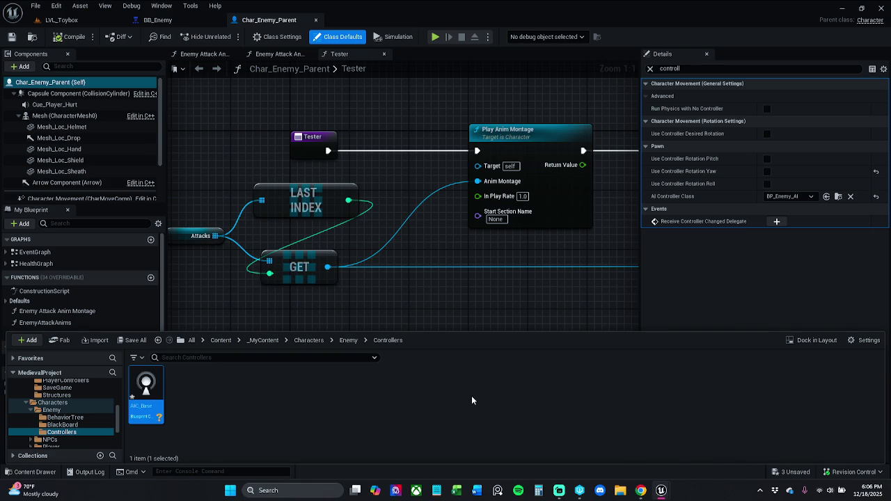
double_click(147, 393)
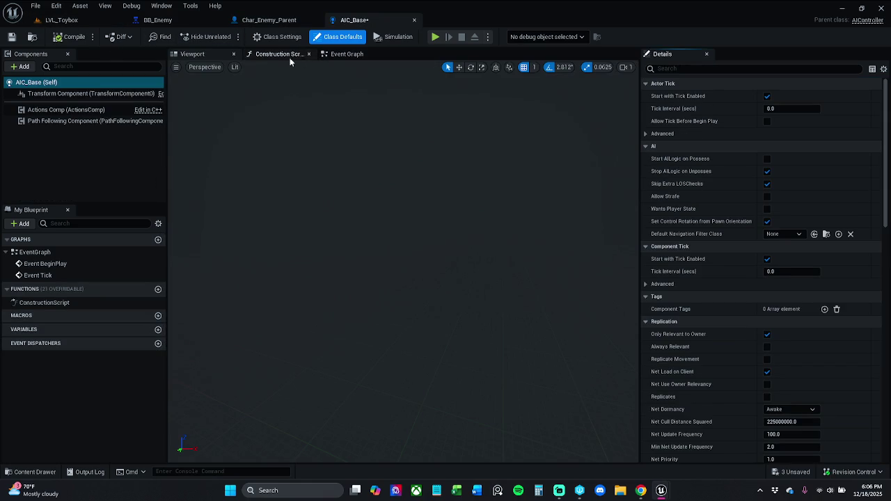
Step: Close the extra editor views and delete AIC_Base's default BeginPlay and Tick events
click(233, 55)
click(234, 54)
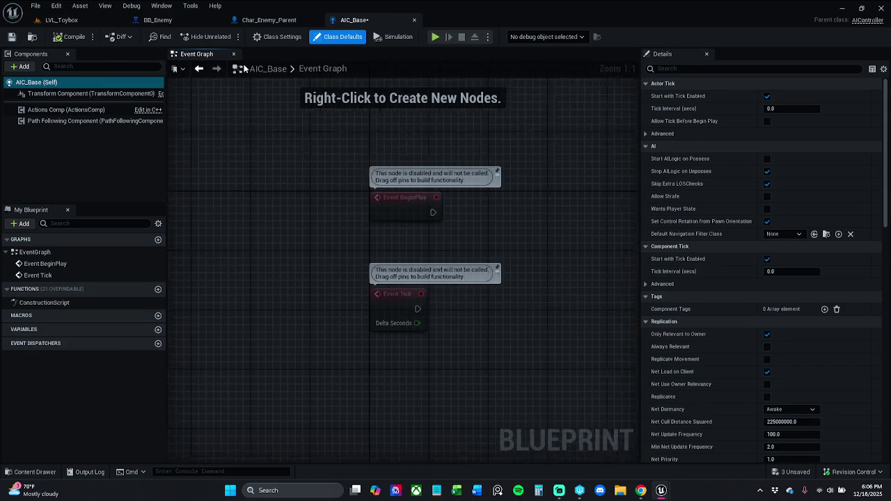
drag(387, 236, 319, 215)
click(360, 336)
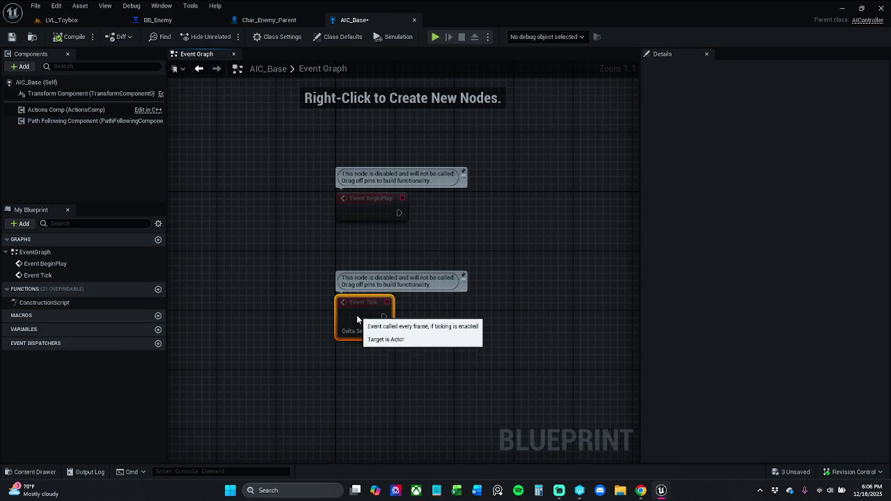
drag(306, 396, 432, 198)
key(Delete)
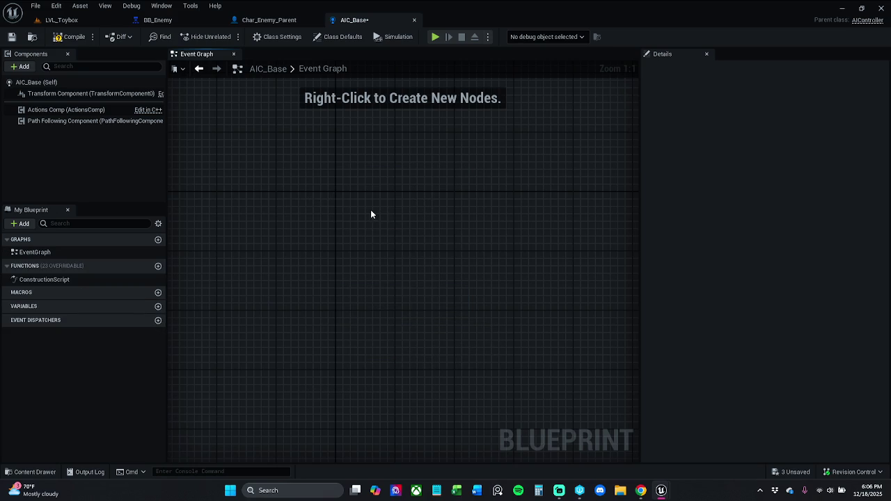
Step: Add an Event On Possess node to the graph and nudge it into place
right_click(371, 214)
text(On)
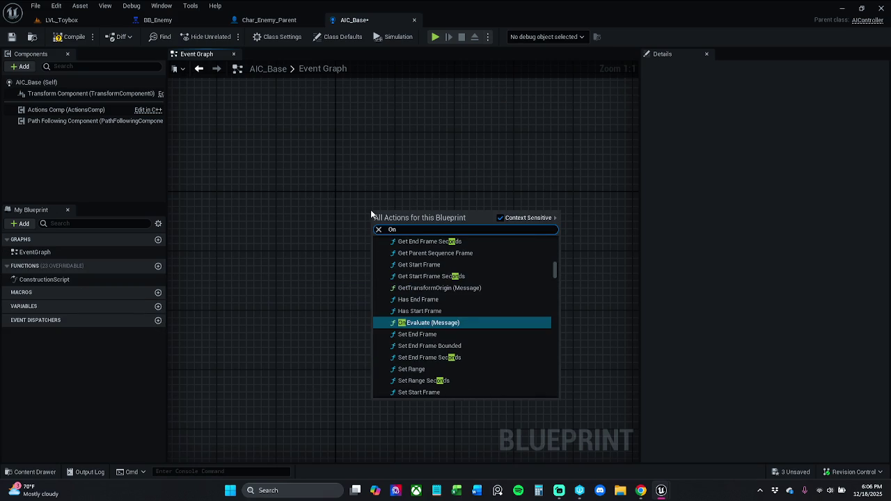
text(Pos)
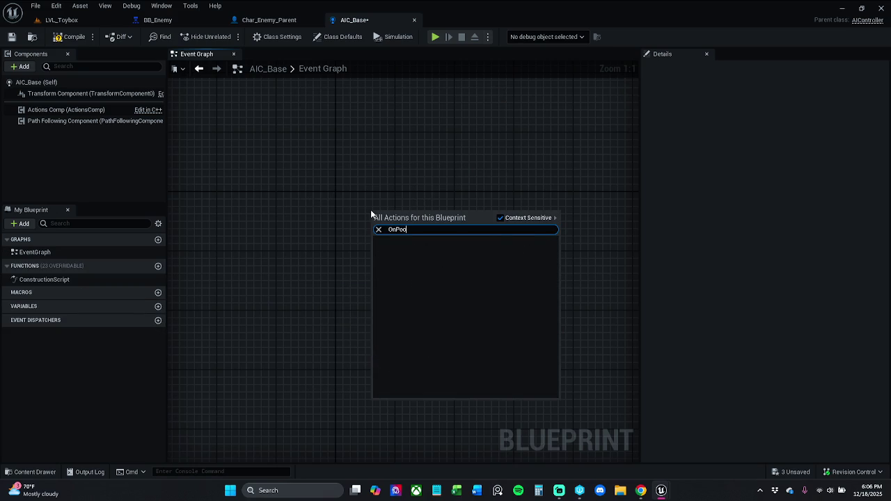
text(s)
key(Return)
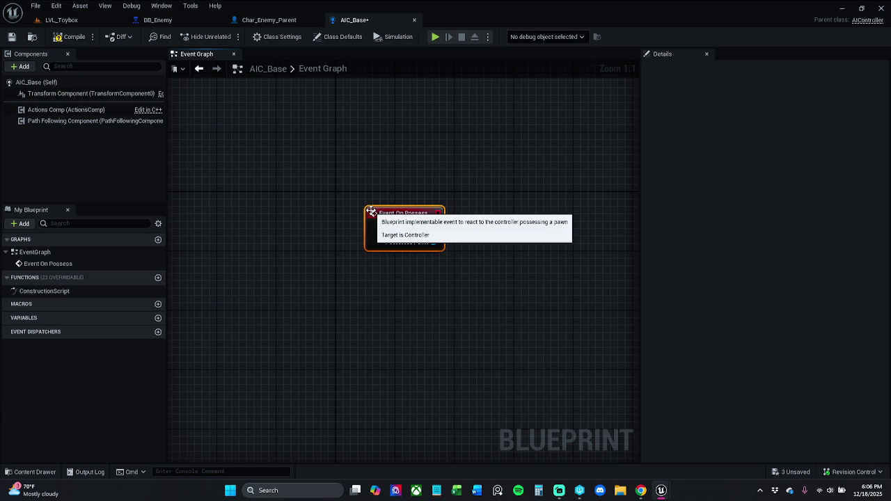
click(413, 157)
mouse_move(413, 217)
mouse_down()
mouse_move(406, 223)
mouse_move(386, 191)
mouse_move(355, 173)
mouse_up()
click(425, 173)
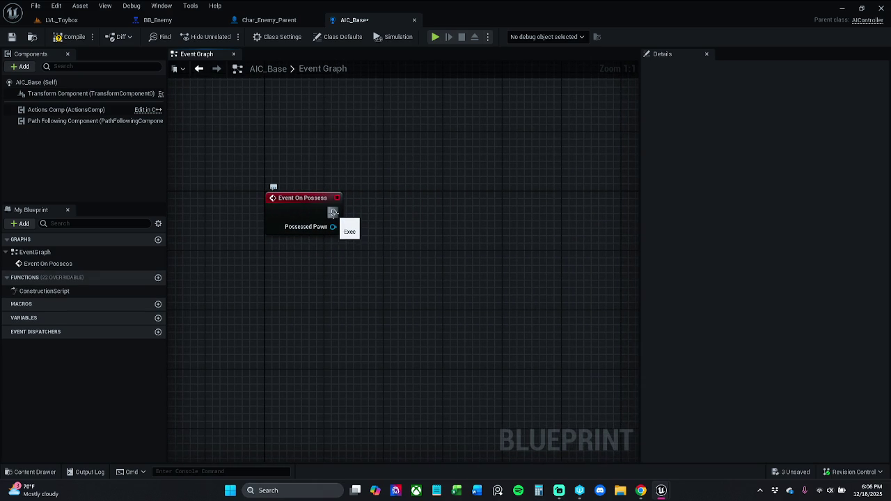
Step: Search for a 'finish' node and an action from Event On Possess, dismiss both, then return to Char_Enemy_Parent
right_click(419, 206)
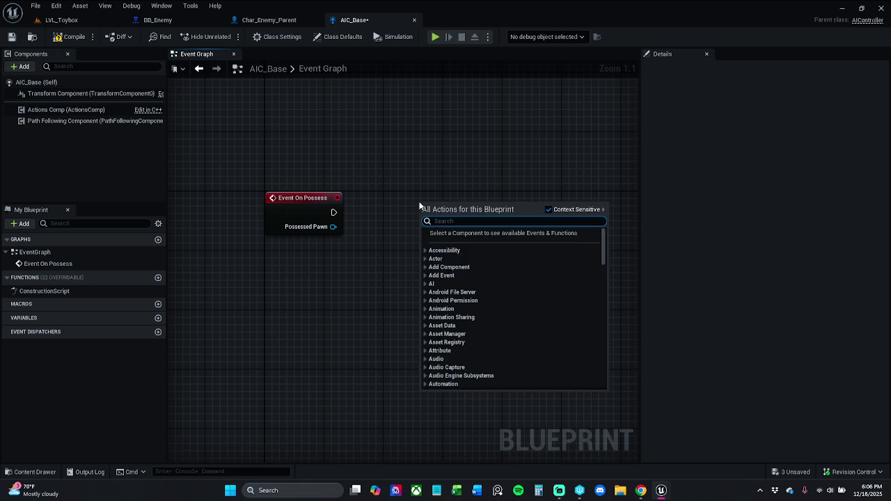
text(finis)
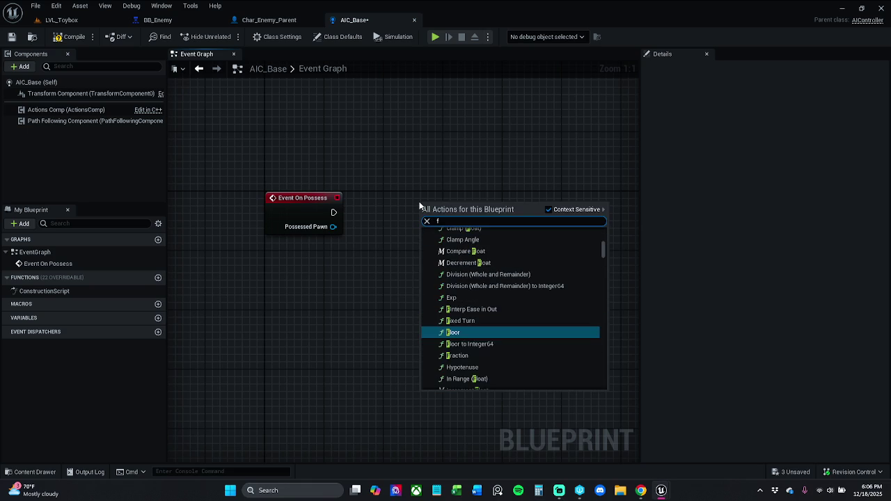
text(h)
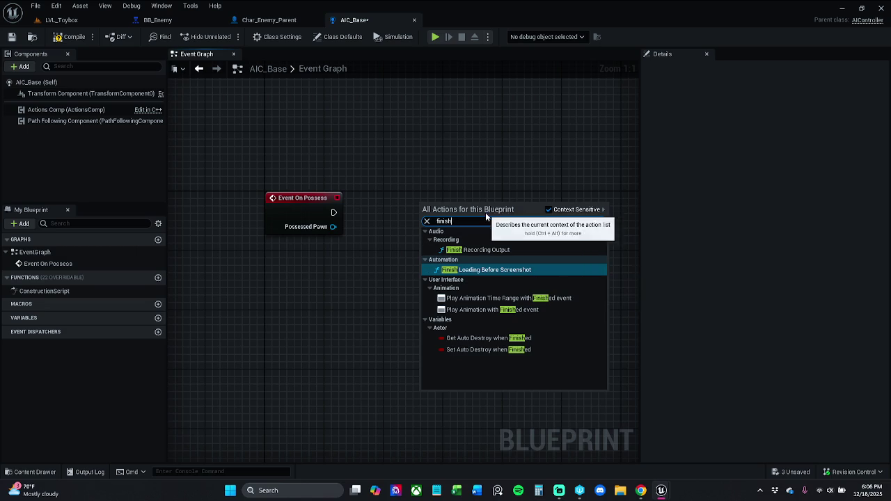
click(426, 220)
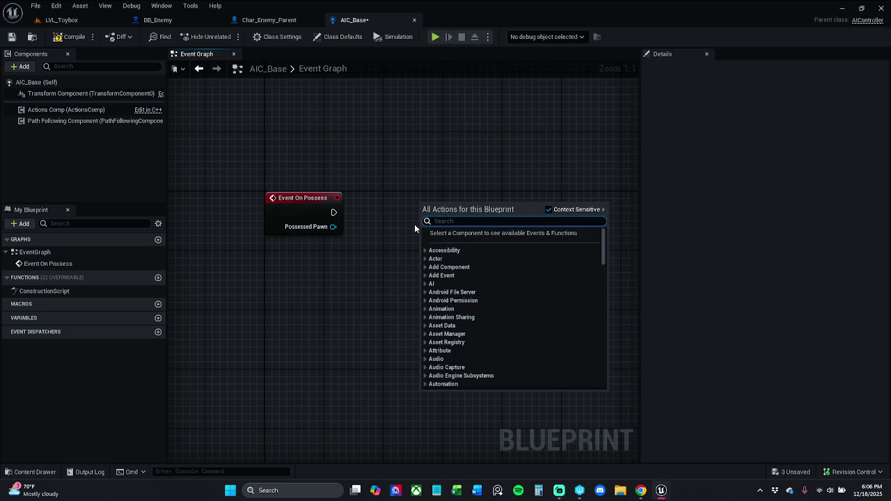
click(398, 192)
drag(334, 212, 409, 211)
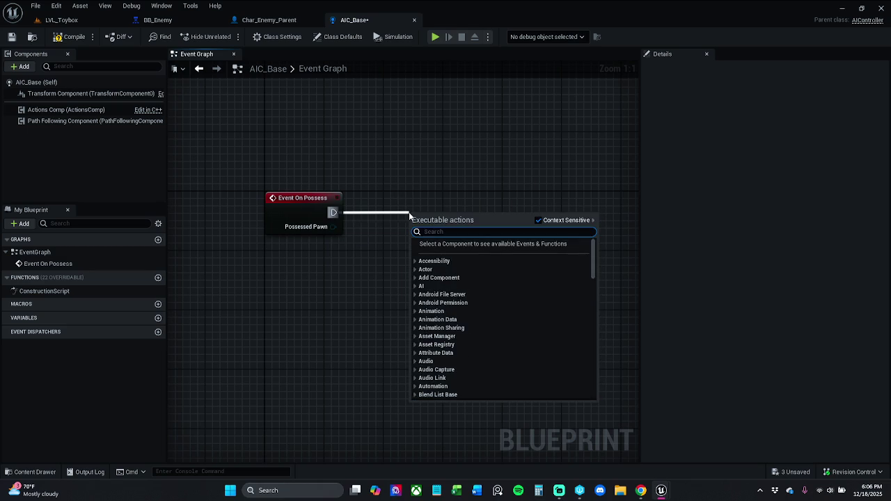
text(r)
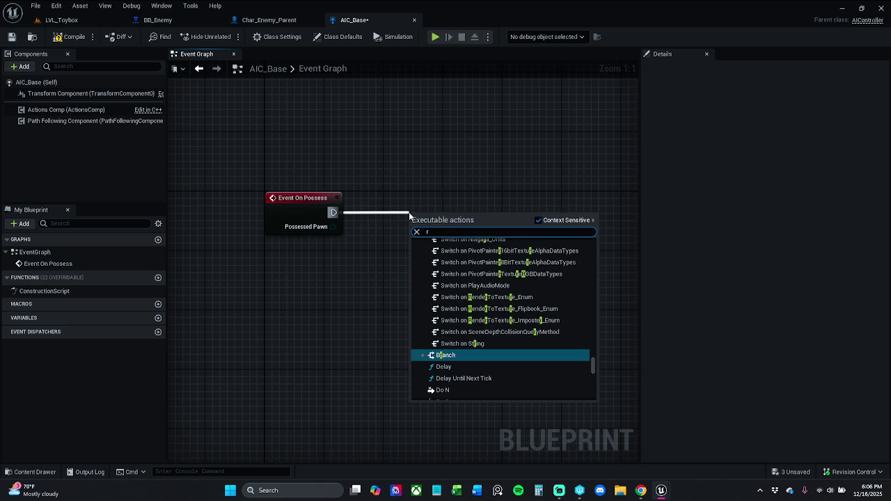
click(324, 122)
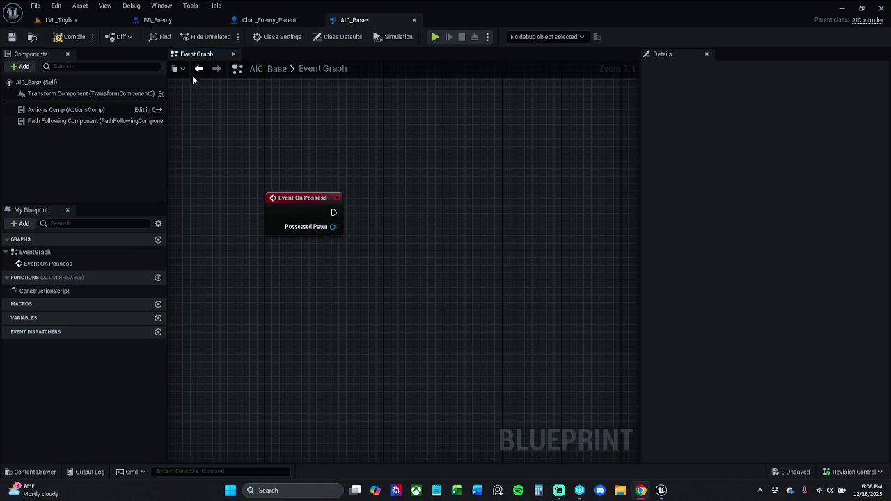
click(268, 20)
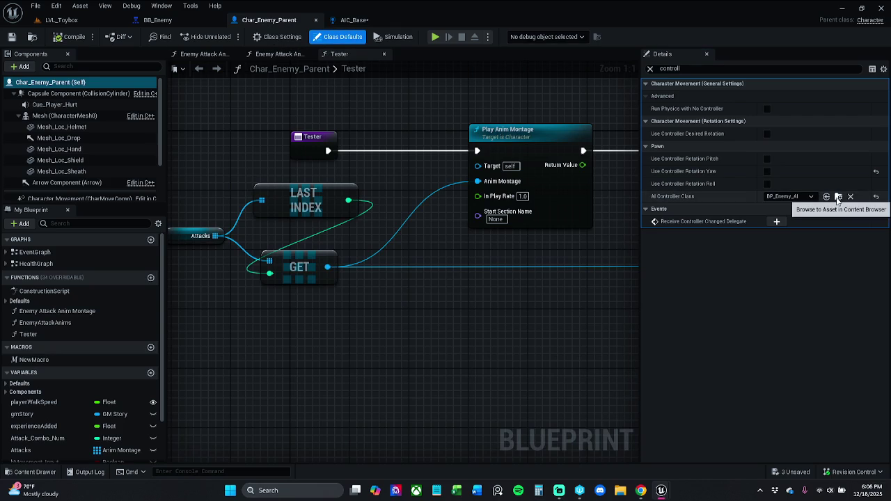
Step: Open BP_Enemy_AI via the AI Controller Class browse, take its Run Behavior Tree node, and close it
click(838, 197)
double_click(257, 412)
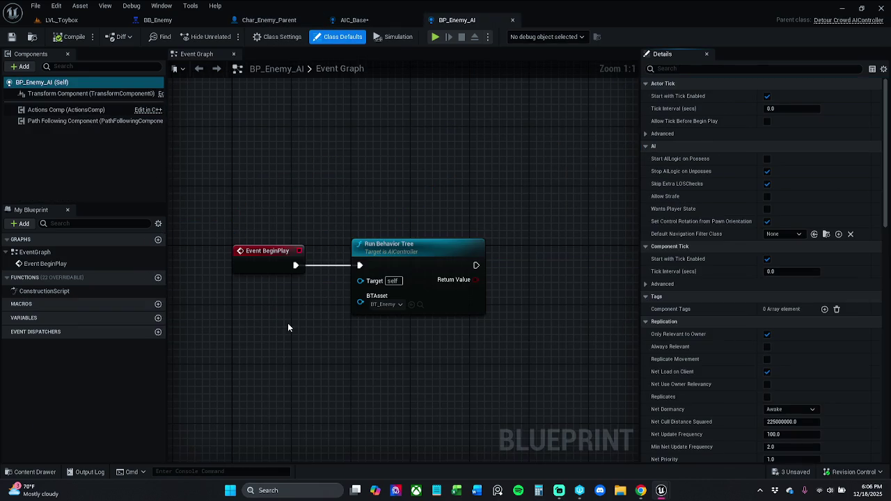
scroll(298, 200, down, 5)
scroll(300, 202, down, 2)
scroll(300, 202, up, 3)
drag(328, 210, 424, 288)
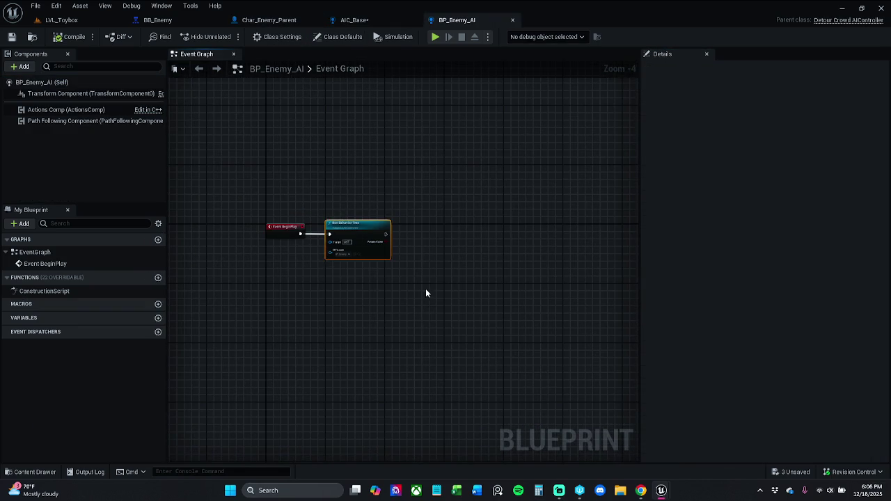
scroll(352, 244, up, 3)
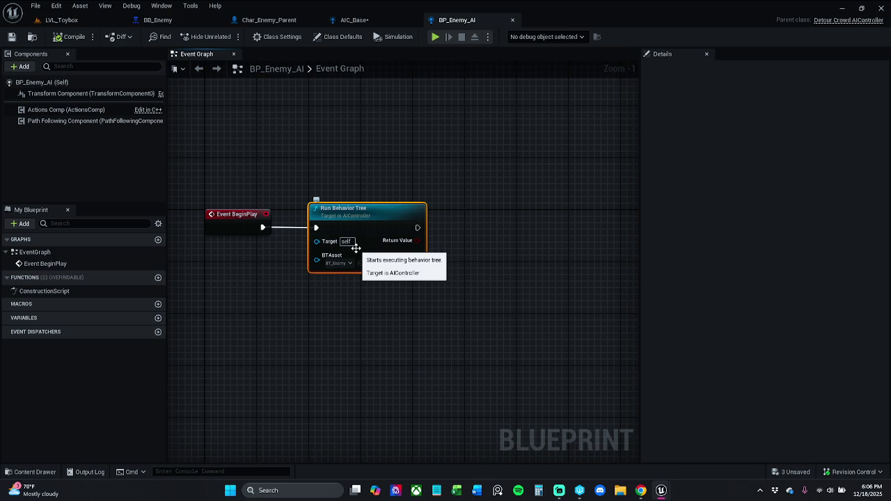
click(512, 20)
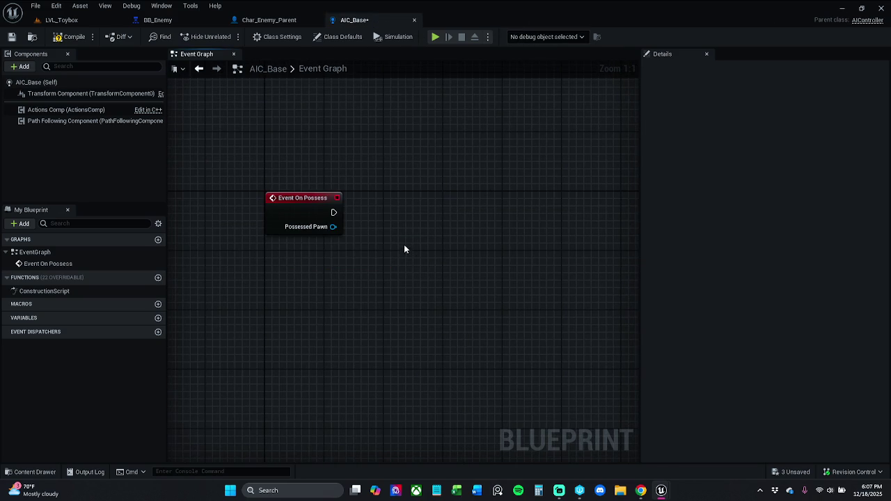
Step: Paste Run Behavior Tree into AIC_Base, wire it after Event On Possess, align both nodes, and save
key(ctrl+v)
drag(364, 242, 284, 221)
ctrl+click(275, 213)
key(q)
click(351, 231)
drag(412, 214, 391, 213)
ctrl+click(258, 220)
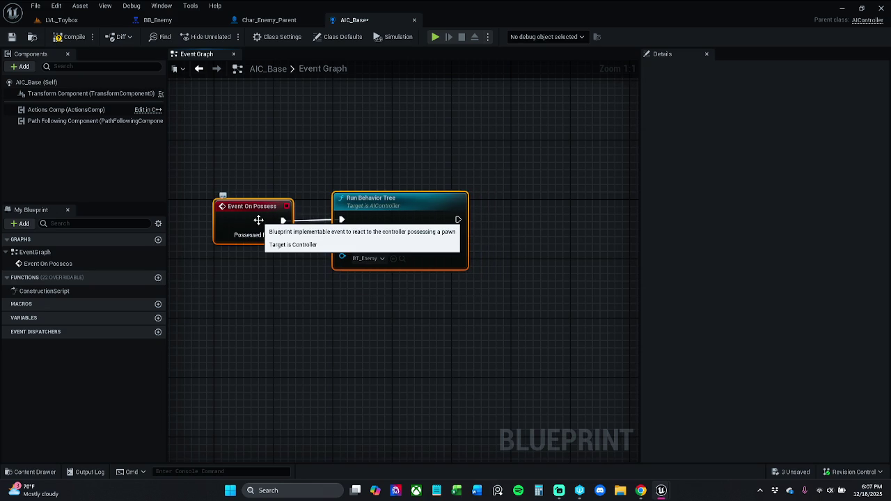
key(q)
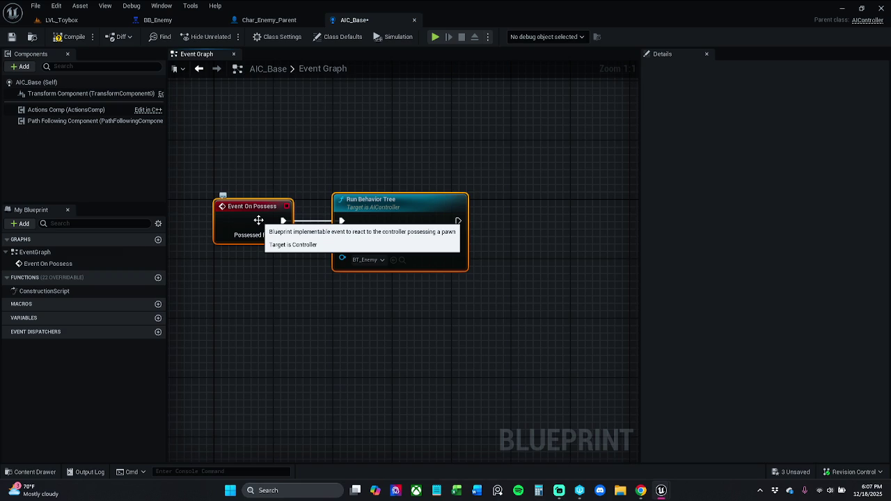
click(364, 126)
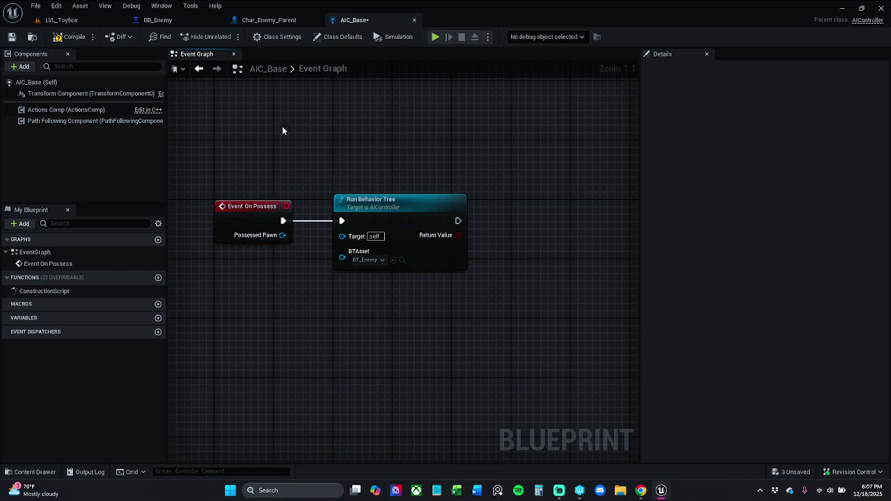
click(9, 38)
key(alt+Tab)
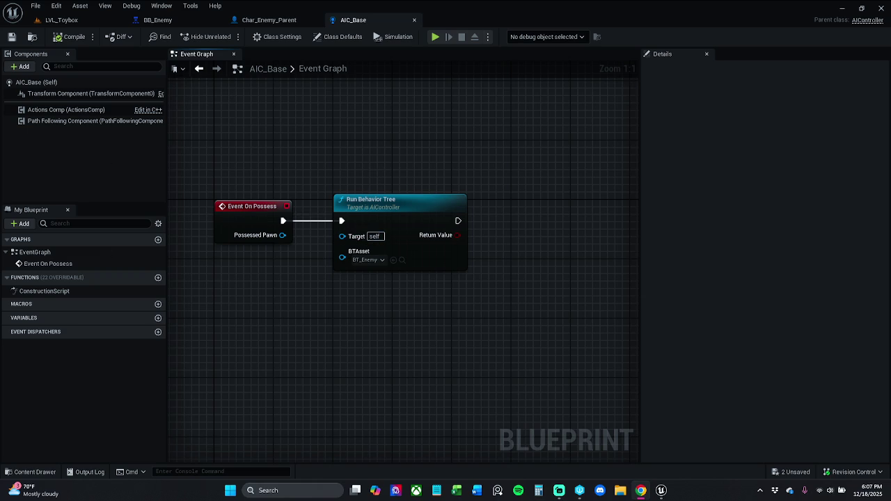
Step: Pan the Event Graph and show AIC_Base's Class Settings with AIController as parent class
drag(388, 130, 320, 121)
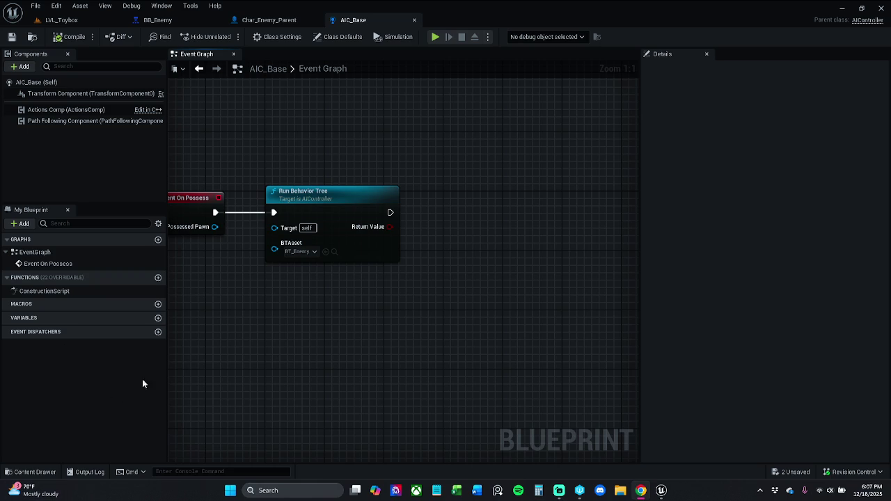
mouse_move(332, 328)
mouse_down()
mouse_move(301, 326)
mouse_move(332, 337)
mouse_up()
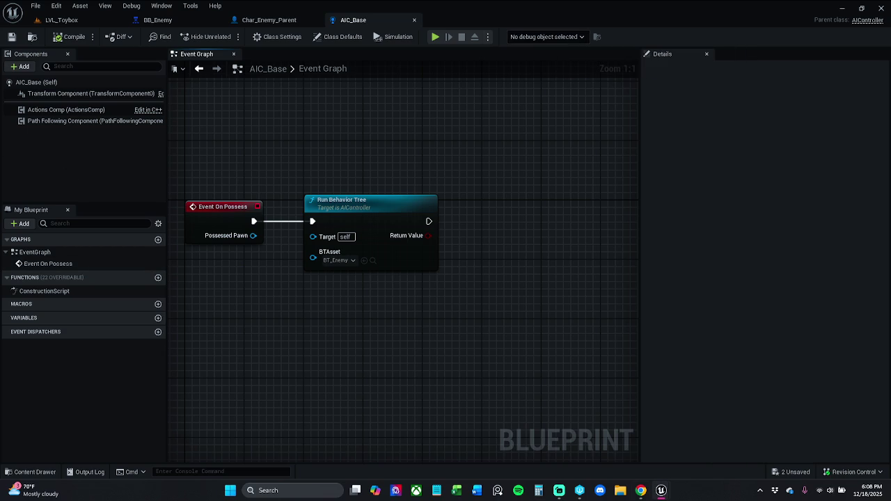
mouse_move(378, 139)
mouse_down()
mouse_move(390, 137)
mouse_move(324, 110)
mouse_up()
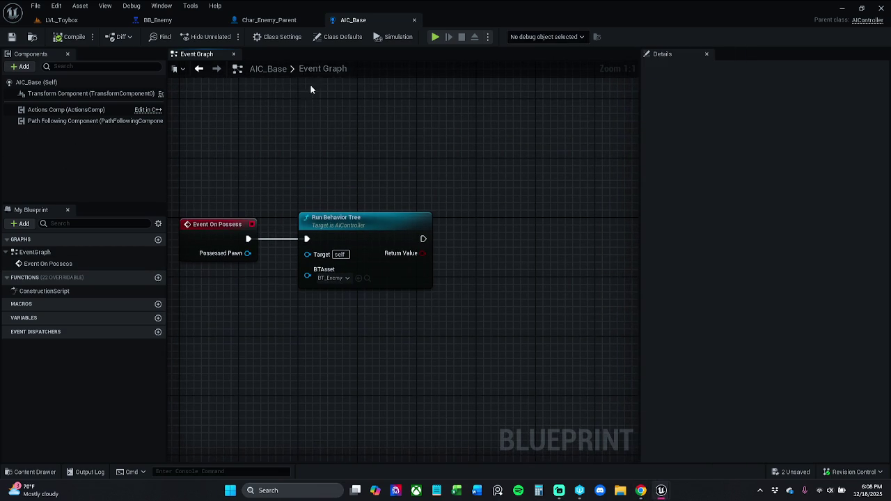
click(277, 39)
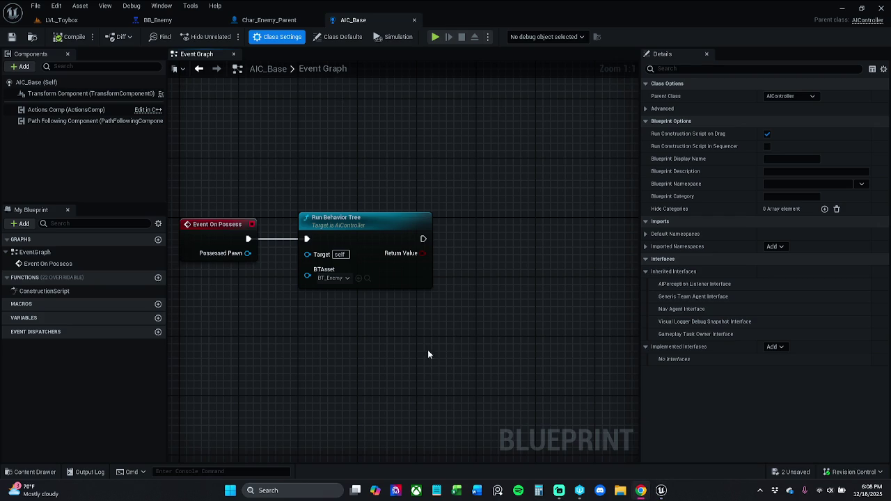
Step: Enable Show Inherited Variables, expand Variables > AI, and drag Blackboard into the event graph
click(159, 225)
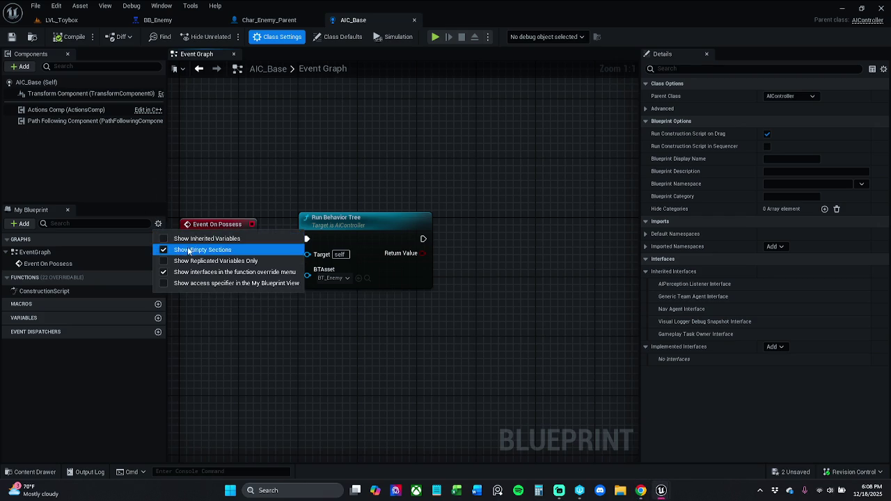
click(192, 242)
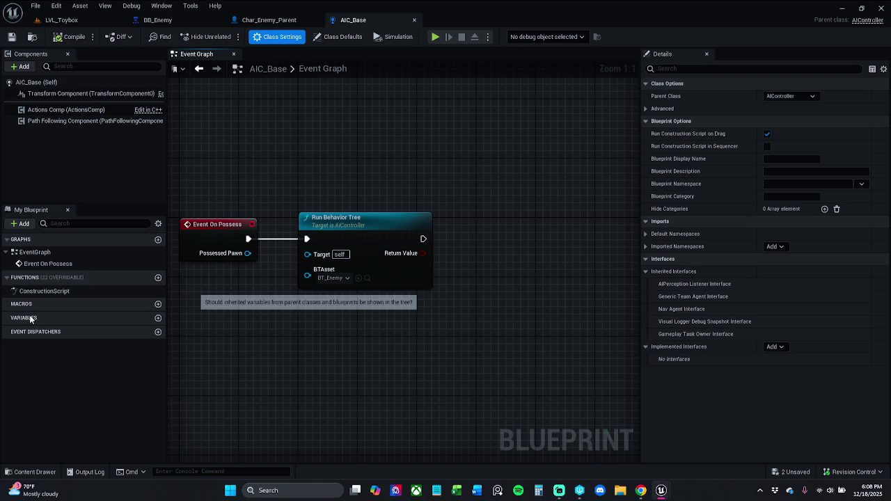
right_click(353, 355)
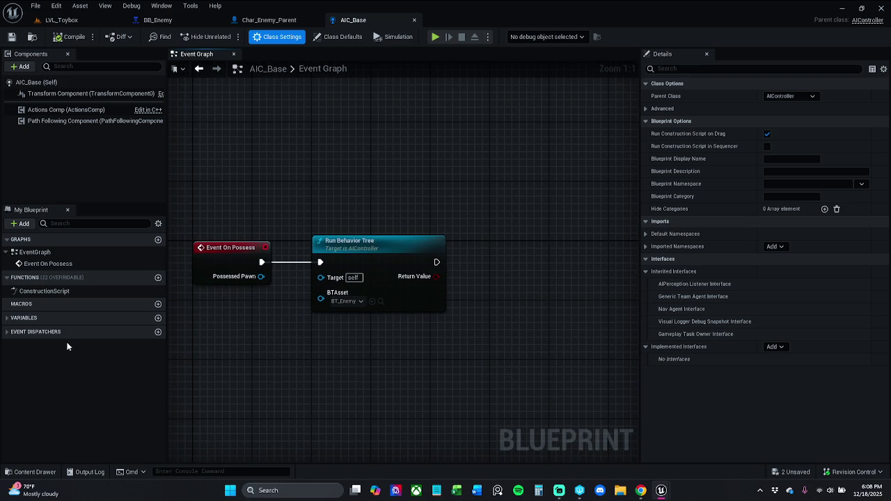
click(7, 317)
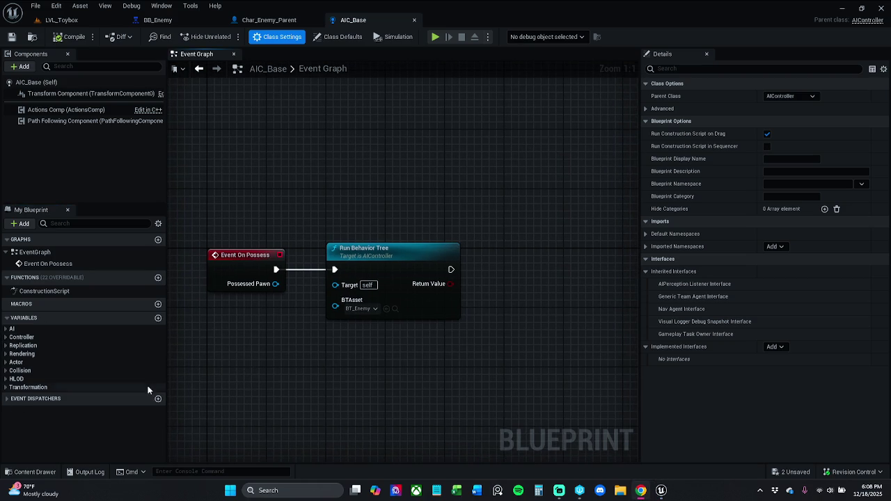
click(37, 330)
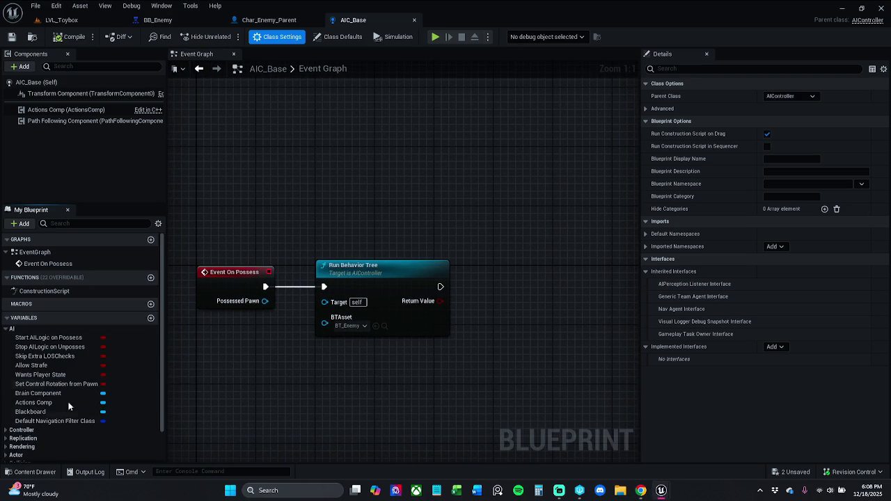
drag(44, 412, 271, 383)
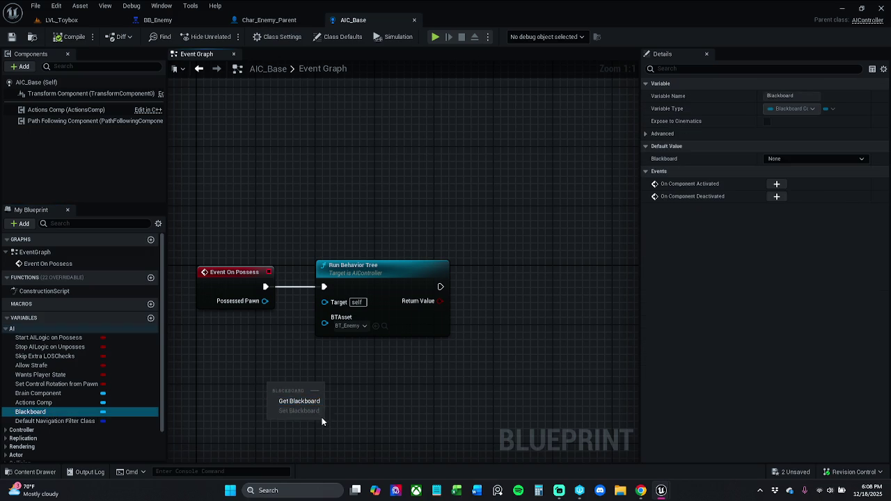
Step: Place a Blackboard getter, add Set Value as Object from it, and run it after Run Behavior Tree
click(316, 405)
mouse_move(316, 412)
mouse_down()
mouse_move(312, 401)
mouse_move(443, 261)
mouse_move(500, 250)
mouse_up()
drag(525, 279, 457, 289)
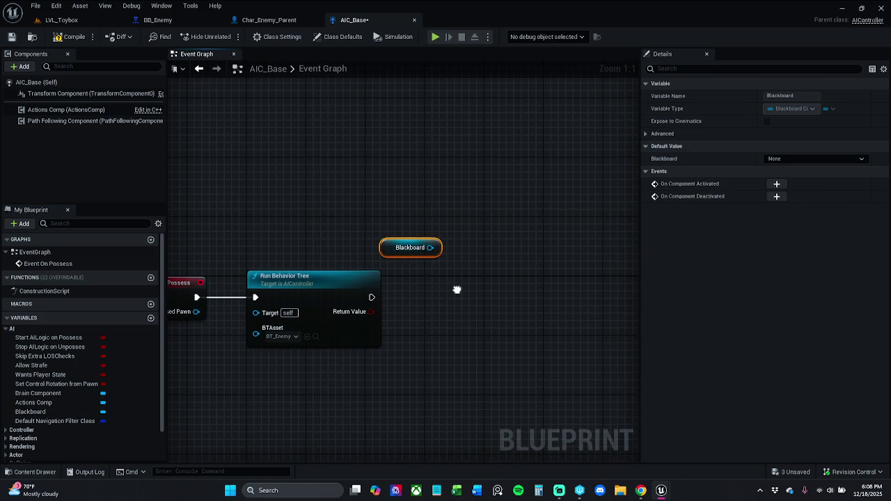
drag(430, 248, 428, 275)
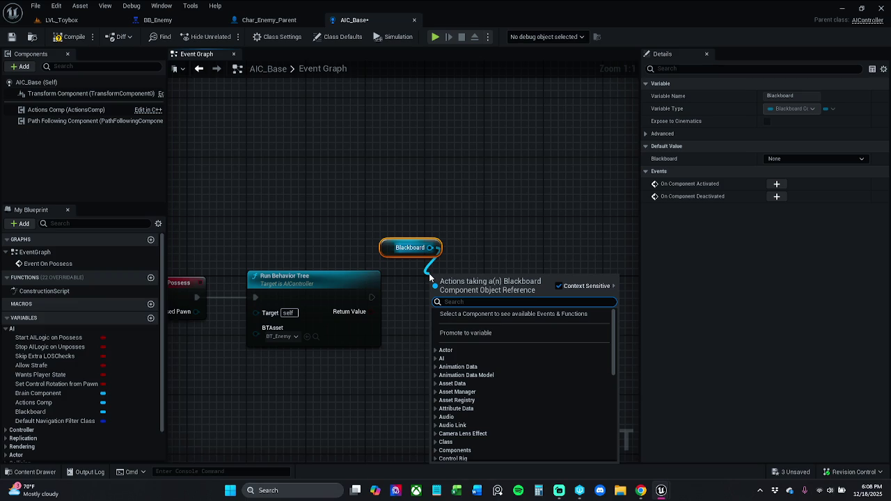
text(set)
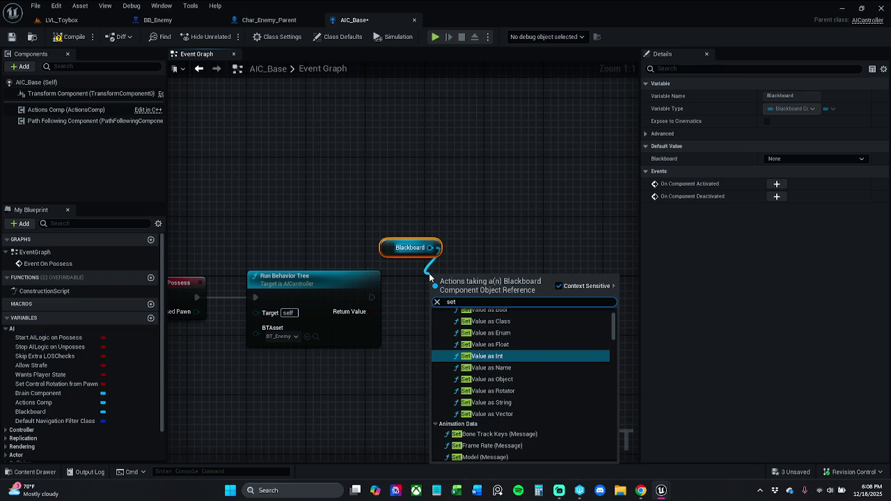
scroll(528, 338, up, 2)
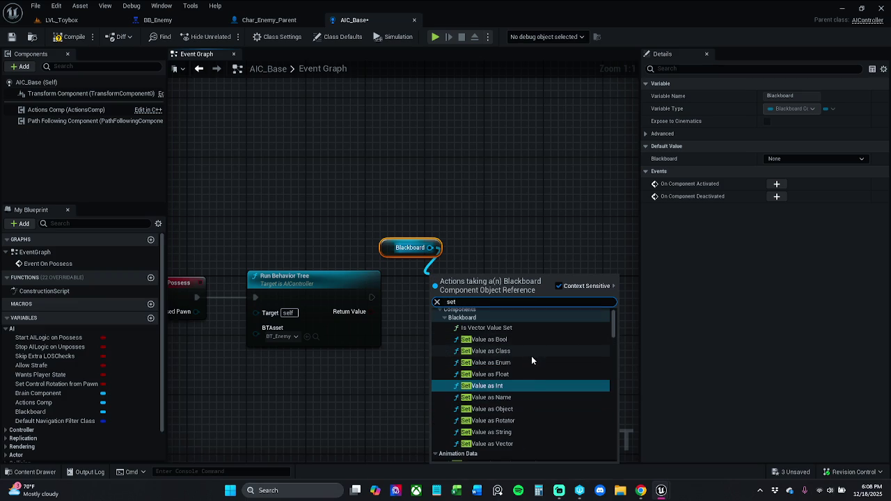
click(521, 409)
drag(433, 295, 371, 299)
Step: Rearrange the Blackboard, Set Value as Object, Run Behavior Tree and Event On Possess nodes
click(348, 298)
click(499, 231)
mouse_move(405, 218)
mouse_down()
mouse_move(493, 291)
mouse_move(545, 289)
mouse_up()
click(543, 252)
click(539, 275)
drag(215, 242, 359, 327)
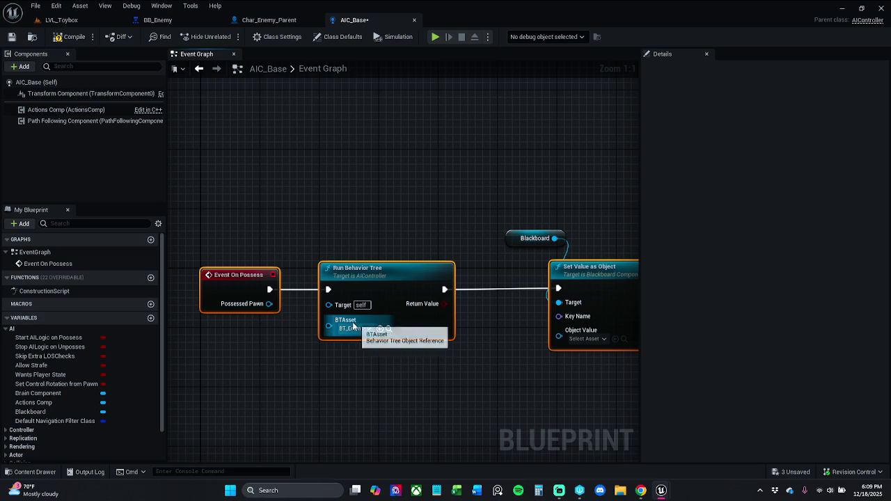
click(455, 256)
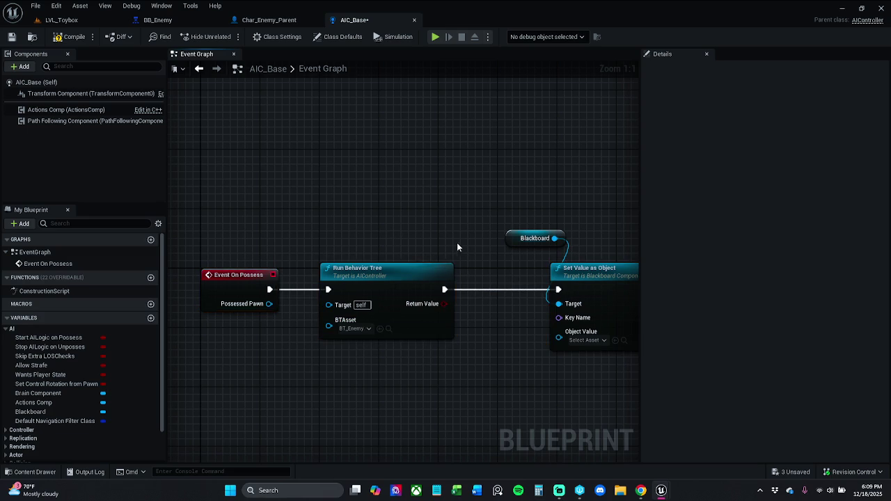
drag(456, 257, 375, 252)
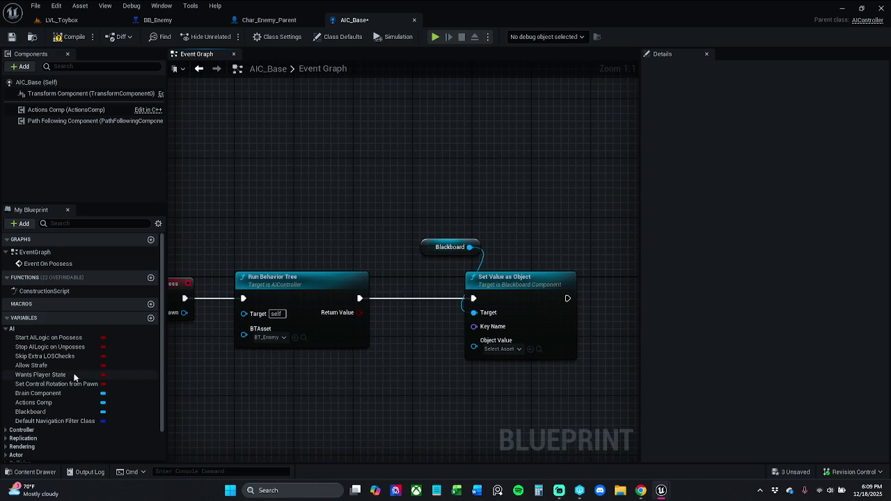
Step: Promote Set Value as Object's Key Name input to a new variable
click(7, 329)
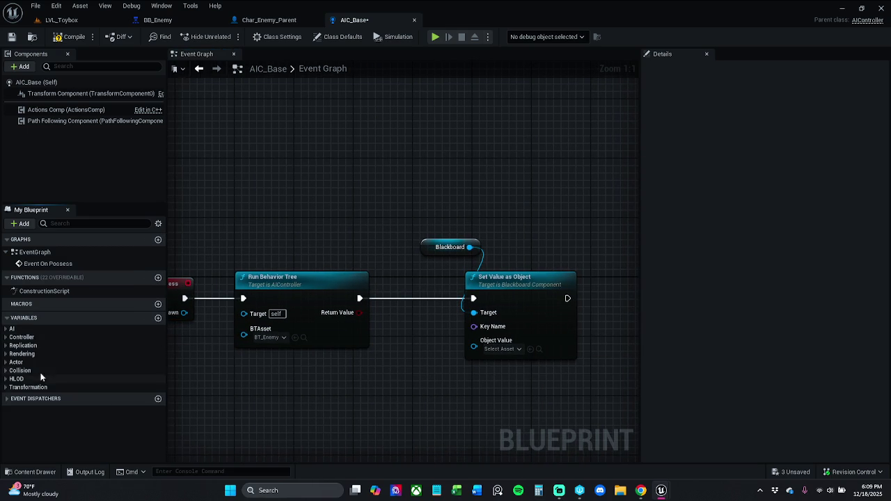
drag(482, 332, 426, 376)
click(493, 244)
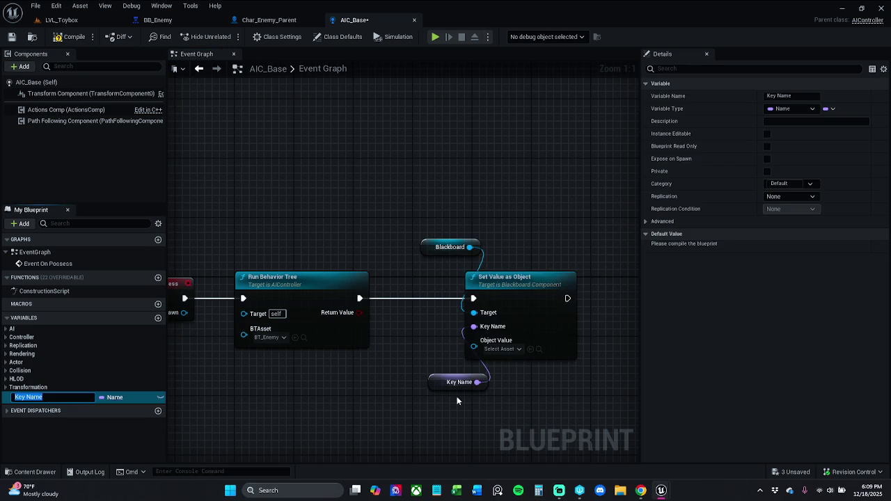
Step: Rename the promoted Key Name variable to keyNameAttackTarget, then compile and save AIC_Base
click(462, 392)
mouse_move(464, 342)
mouse_down()
mouse_move(427, 347)
mouse_move(427, 324)
mouse_up()
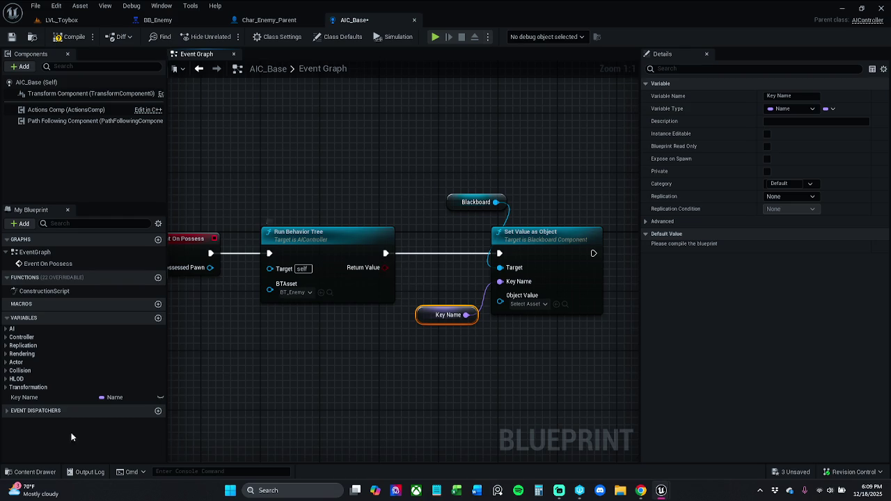
click(35, 397)
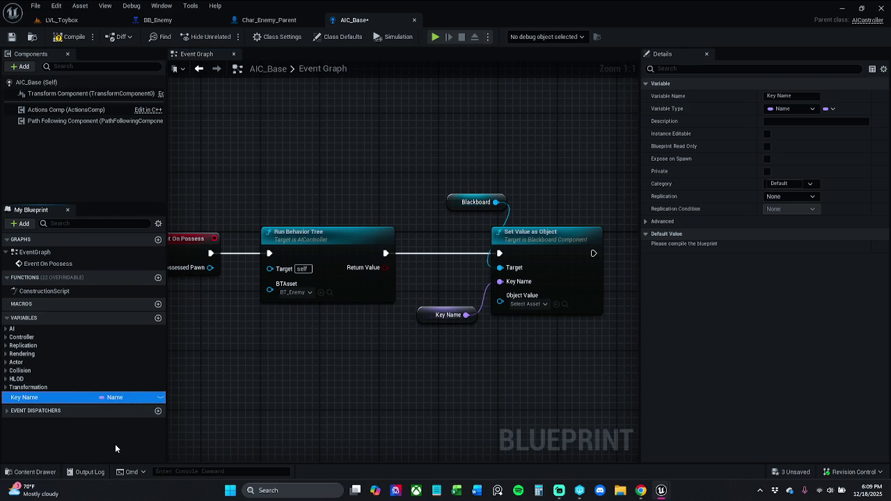
key(F2)
key(BackSpace)
key(BackSpace)
key(BackSpace)
text(AttackTarget)
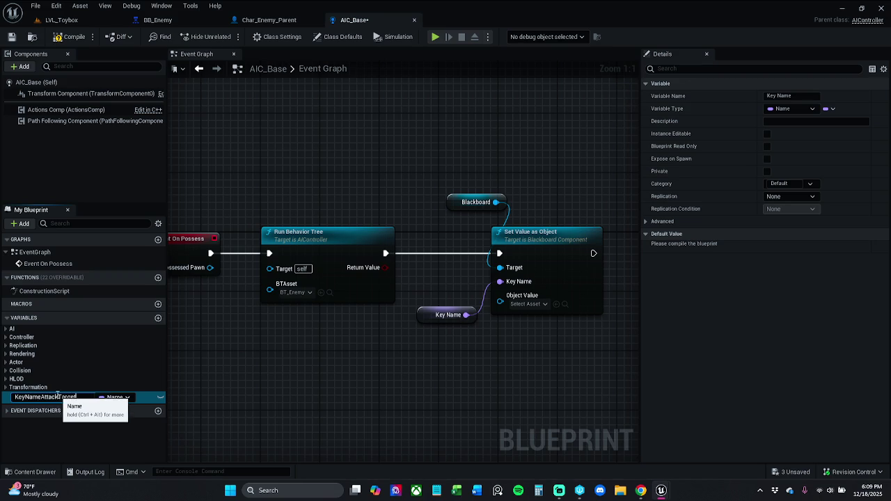
drag(75, 397, 14, 397)
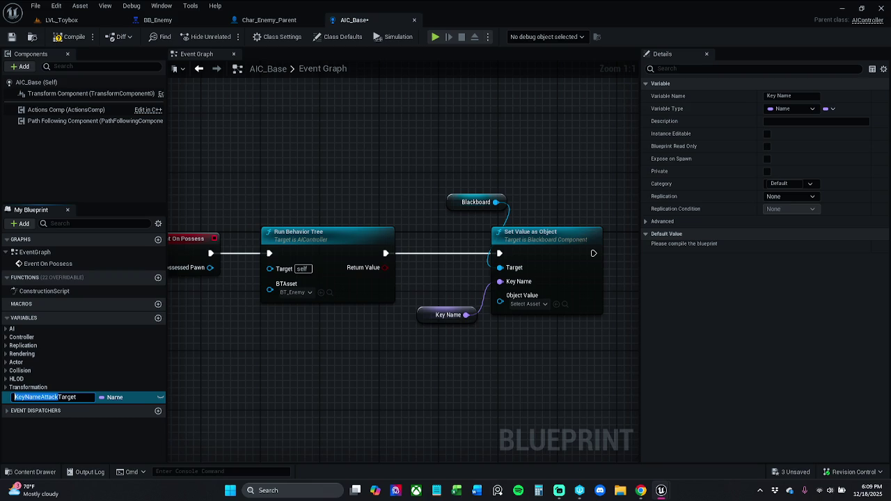
click(14, 397)
key(Return)
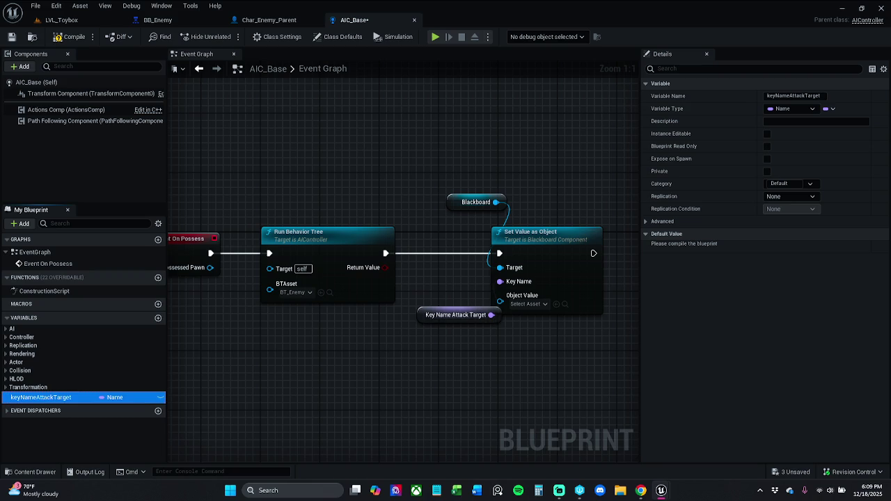
click(70, 36)
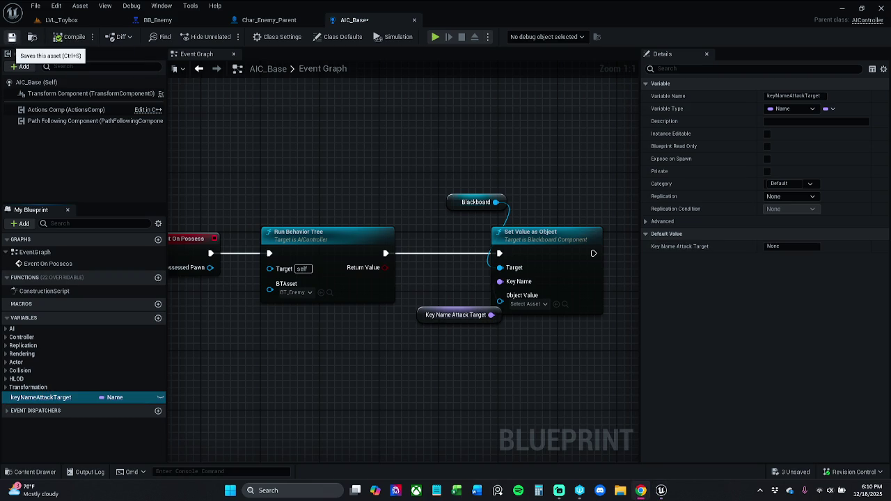
click(12, 36)
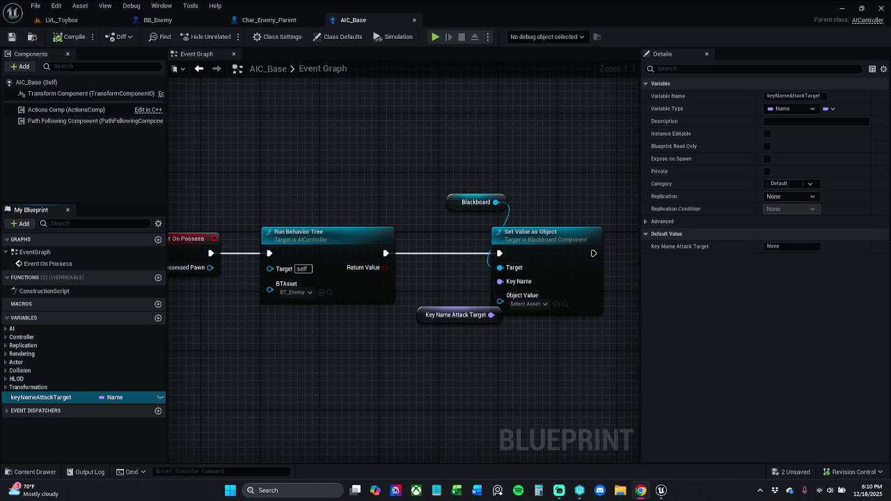
Step: Check the BB_Enemy blackboard, then set keyNameAttackTarget's default value to Player
click(176, 23)
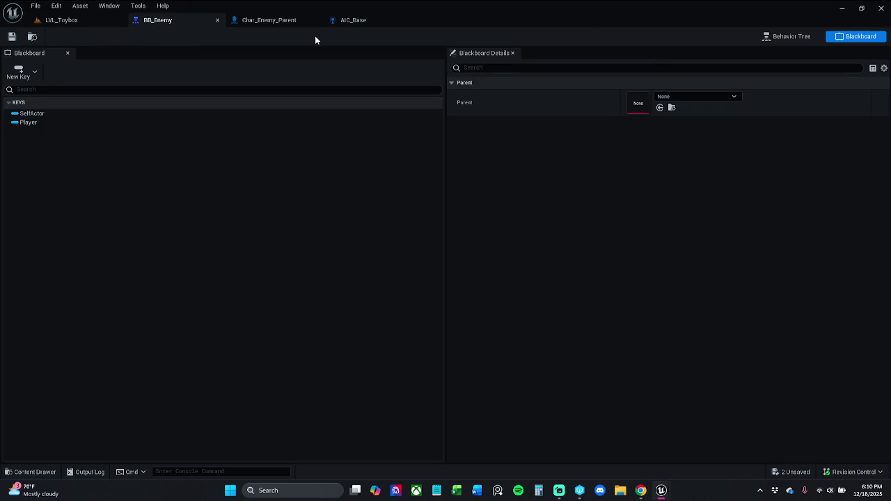
key(alt+Tab)
click(376, 23)
click(805, 245)
text(Player)
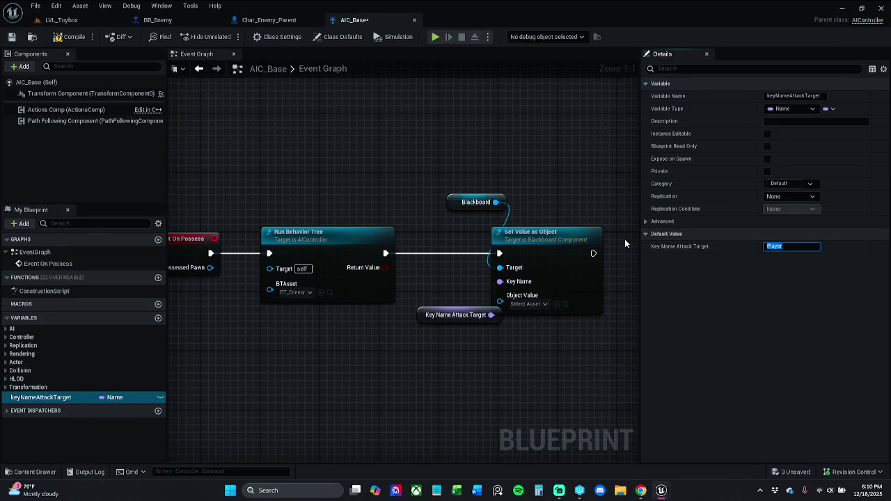
key(Return)
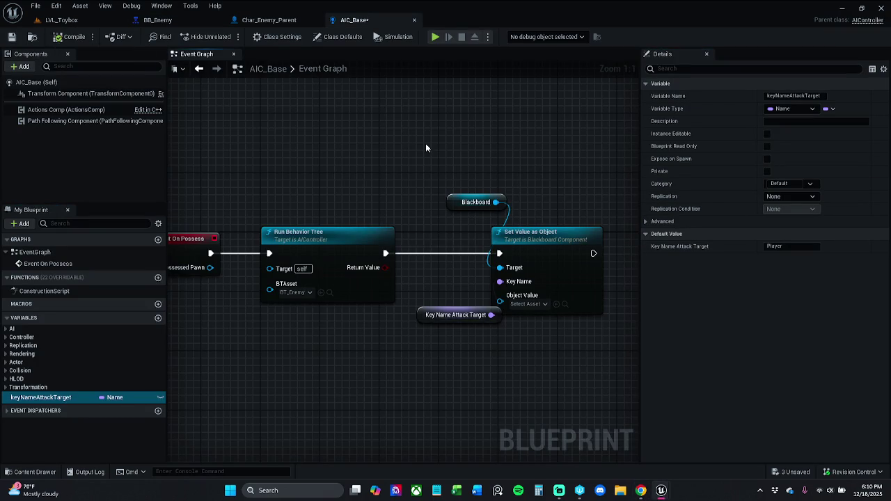
Step: Connect keyNameAttackTarget to Set Value as Object's Key Name input and shift the nodes right
drag(426, 148, 364, 143)
mouse_move(396, 318)
mouse_down()
mouse_move(372, 285)
mouse_move(439, 277)
mouse_up()
drag(392, 132, 515, 318)
drag(487, 235, 529, 234)
click(483, 341)
Step: Add a Get Player Character node feeding Set Value as Object's Object Value input
drag(484, 296, 449, 356)
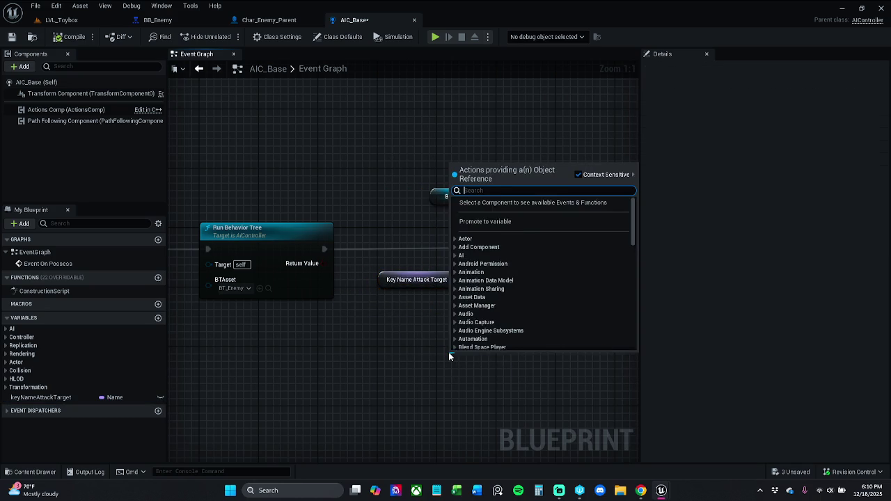
text(get)
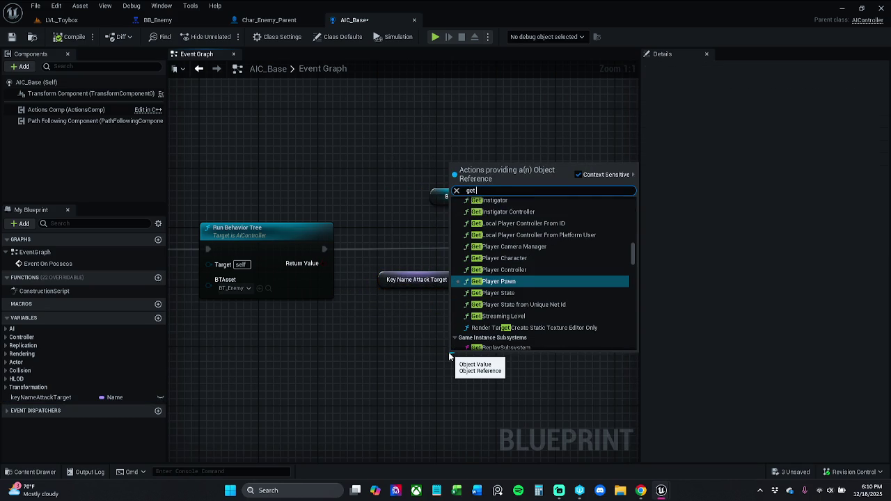
key(Up)
key(Up)
key(Return)
mouse_move(465, 367)
mouse_down()
mouse_move(391, 353)
mouse_move(376, 331)
mouse_up()
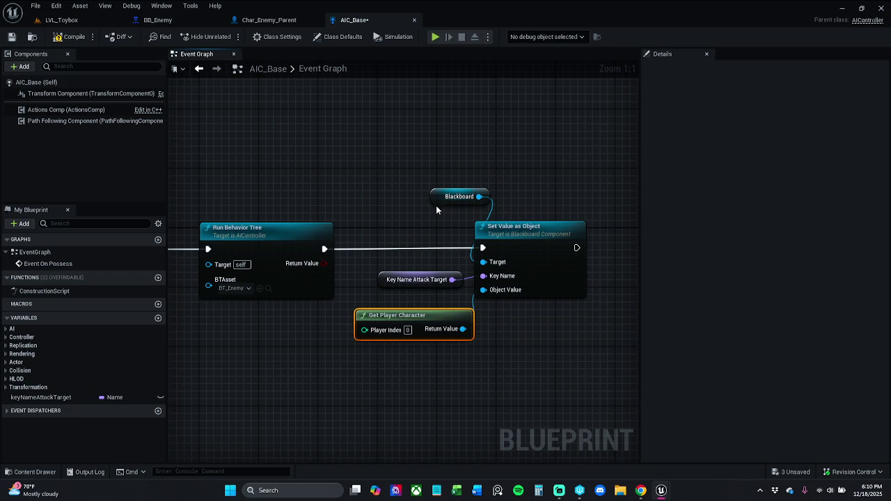
Step: Rearrange the Blackboard, keyNameAttackTarget and Set Value as Object nodes into a tidy layout
drag(433, 203, 404, 206)
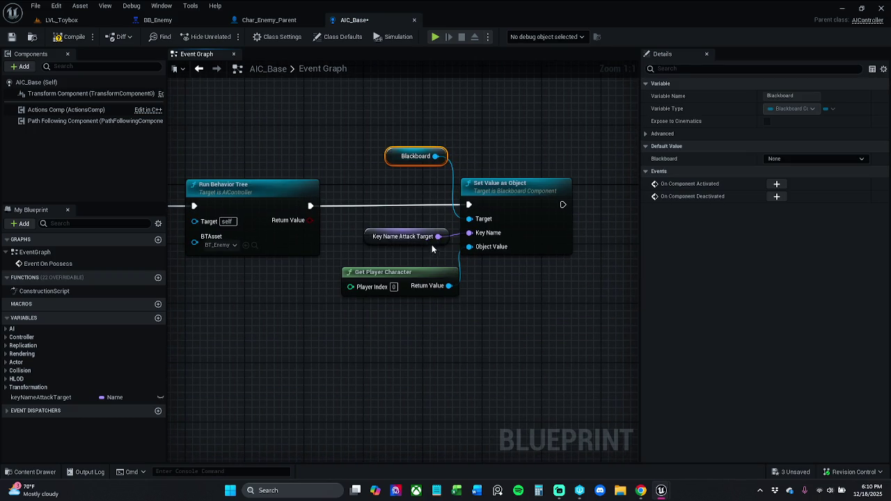
drag(429, 251, 438, 244)
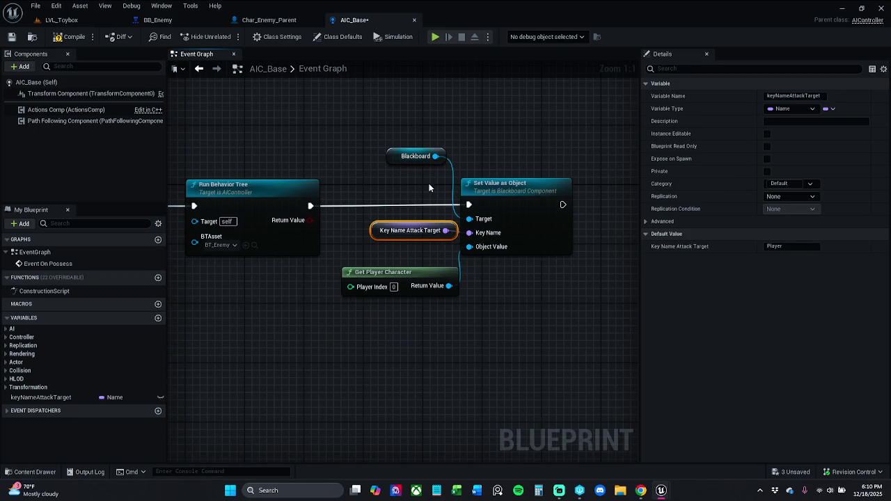
drag(427, 164, 435, 163)
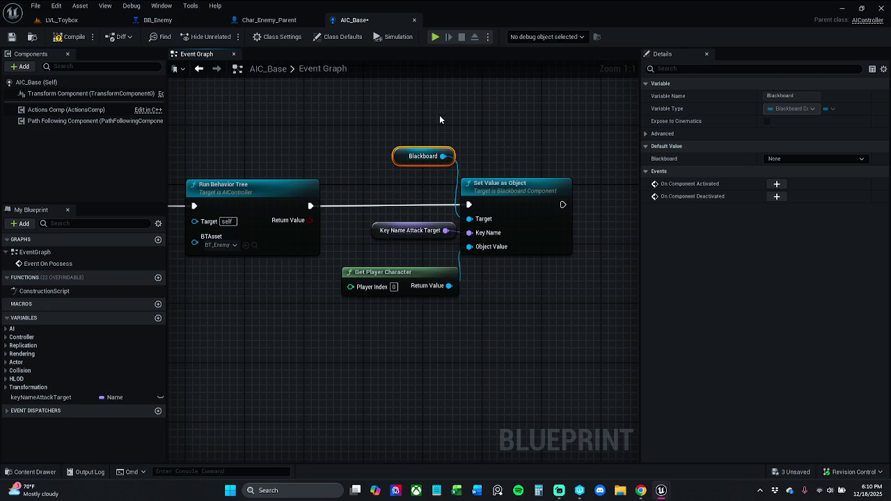
drag(516, 198, 536, 198)
mouse_move(408, 123)
mouse_down()
mouse_move(410, 149)
mouse_move(487, 292)
mouse_up()
drag(556, 207, 535, 207)
click(519, 157)
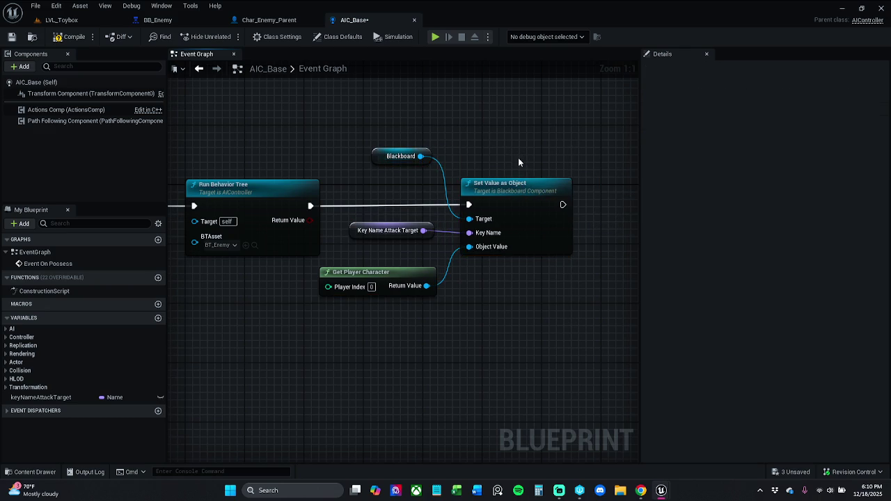
drag(499, 166, 569, 170)
drag(348, 169, 191, 224)
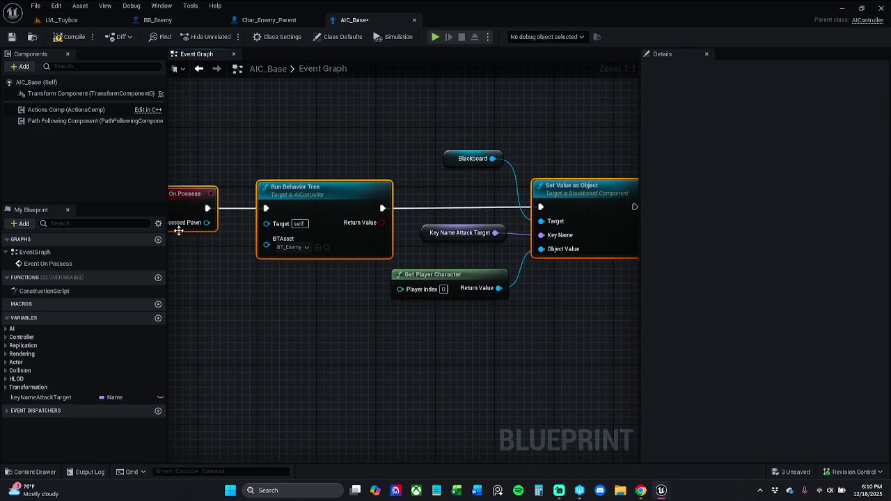
click(381, 178)
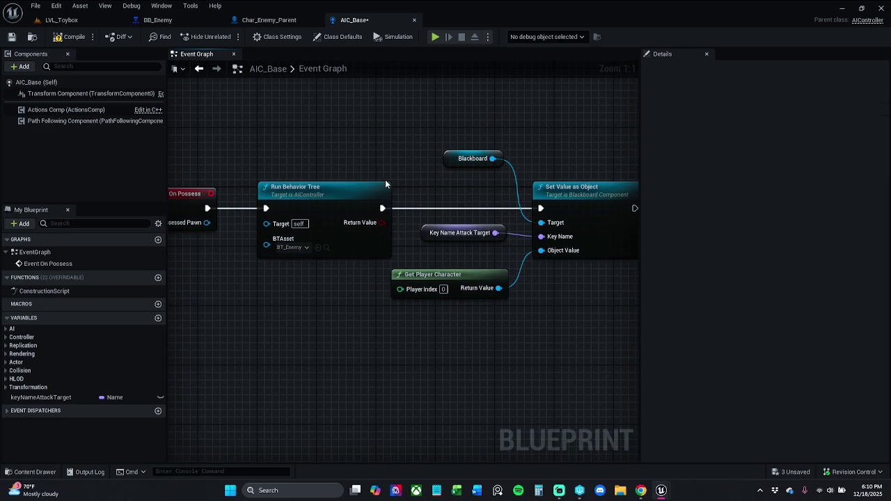
Step: Fine-tune the Blackboard, Get Player Character and keyNameAttackTarget positions, then save AIC_Base
drag(489, 162, 496, 176)
click(487, 258)
drag(487, 281, 491, 282)
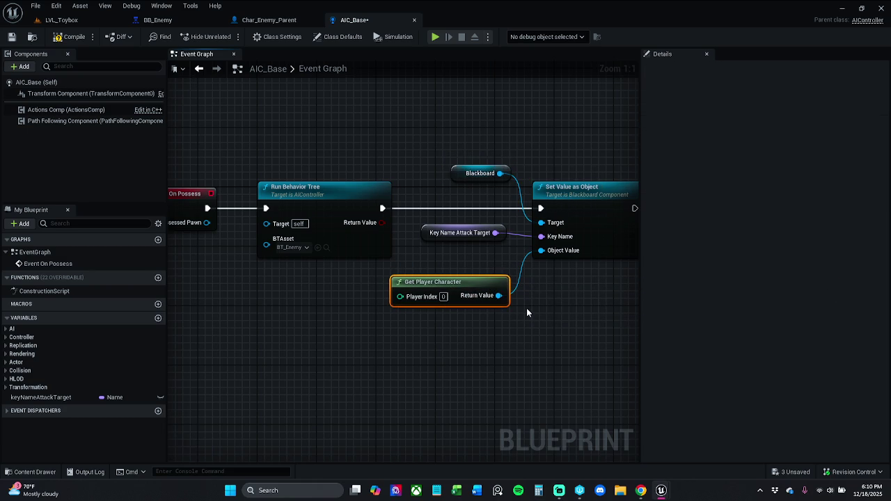
key(ctrl+z)
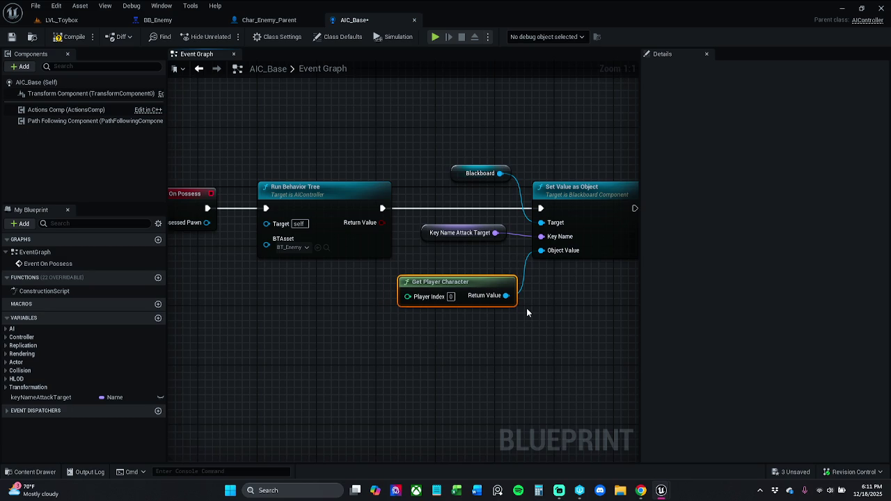
click(521, 308)
click(481, 235)
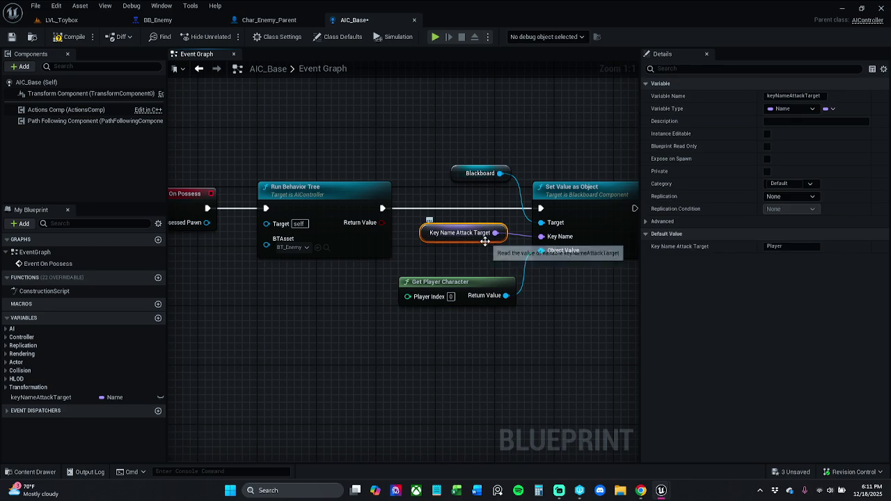
drag(488, 241, 494, 249)
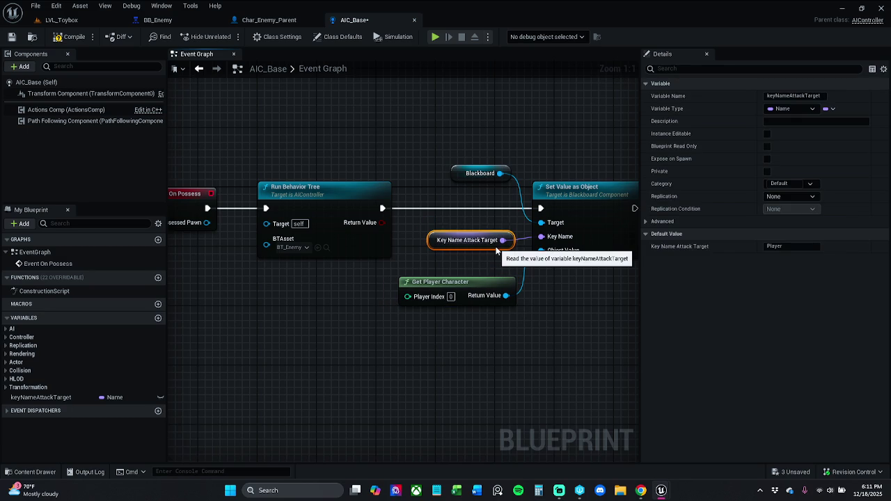
click(542, 278)
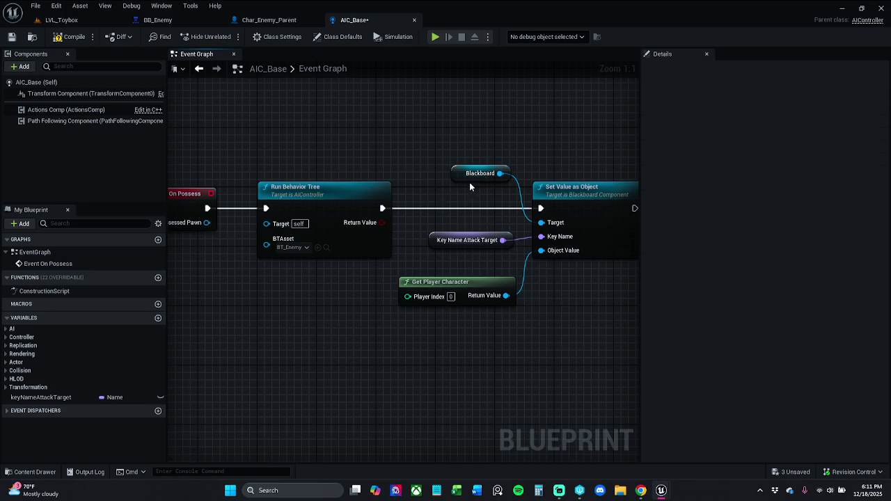
drag(470, 179, 470, 187)
click(388, 144)
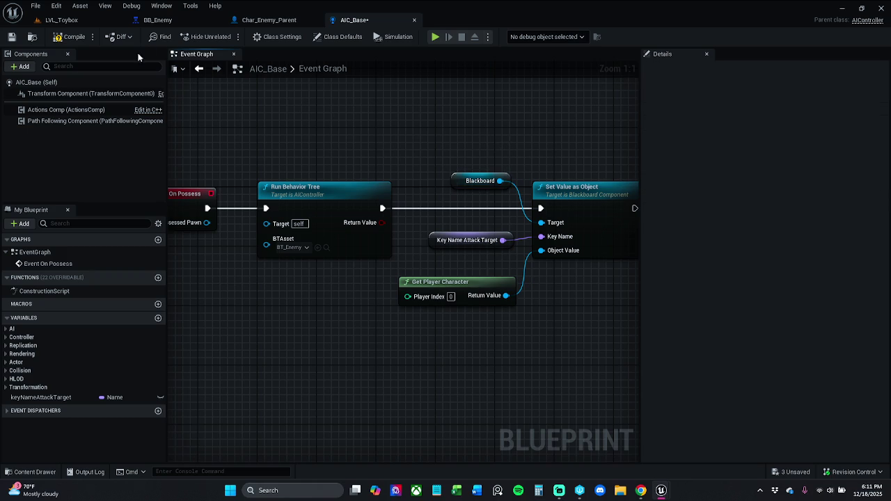
click(11, 37)
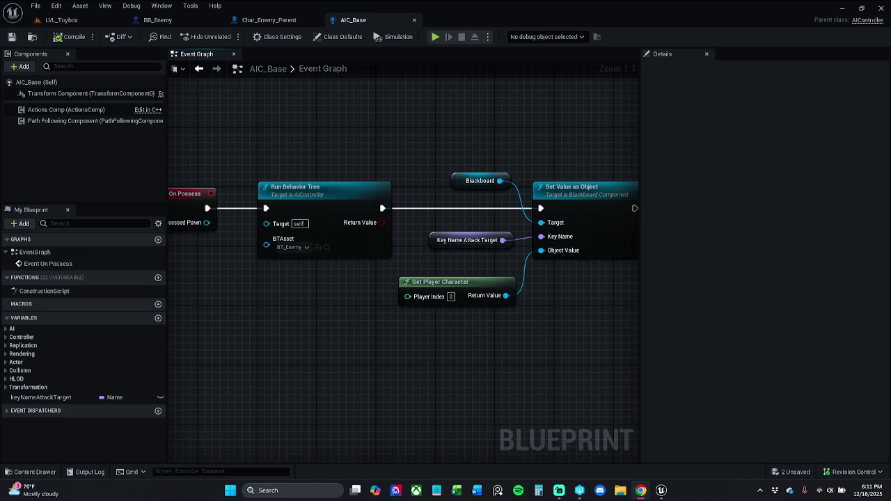
Step: Pan the AIC_Base graph and return to the Char_Enemy_Parent blueprint
drag(449, 344, 413, 349)
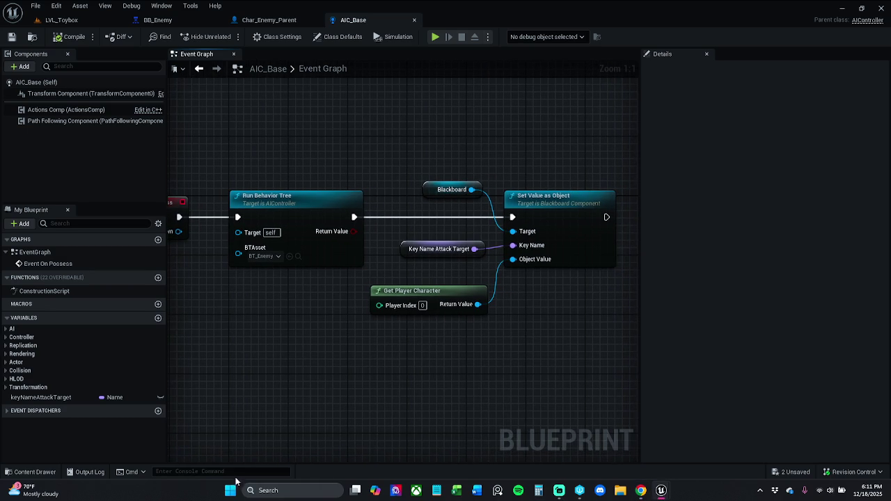
click(268, 20)
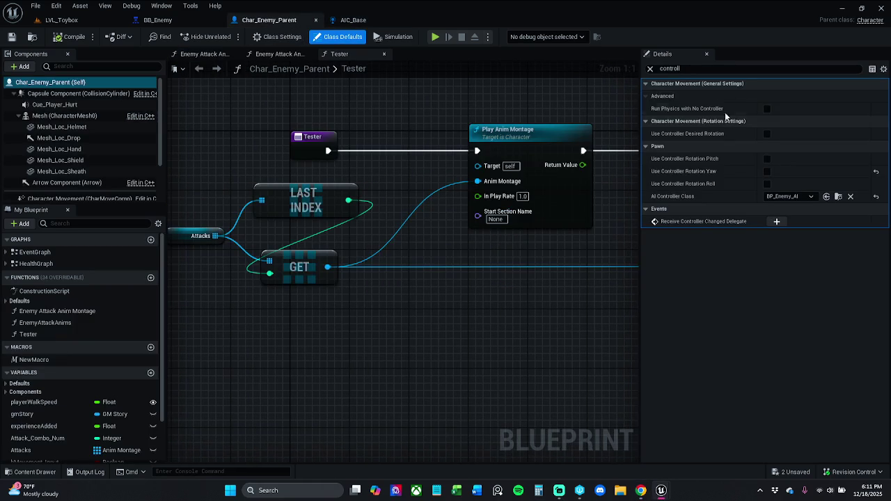
Step: Set Char_Enemy_Parent's AI Controller Class to AIC_Base, save with check-out, and clear the details filter
click(789, 196)
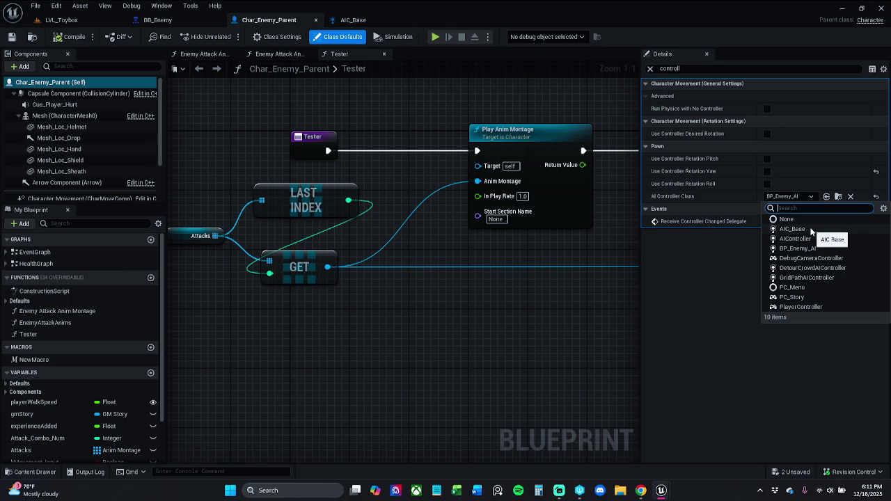
click(630, 338)
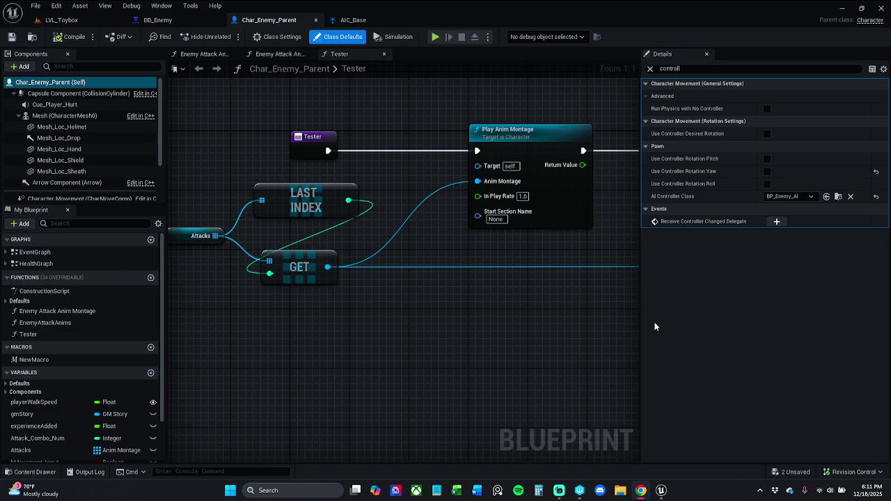
click(806, 197)
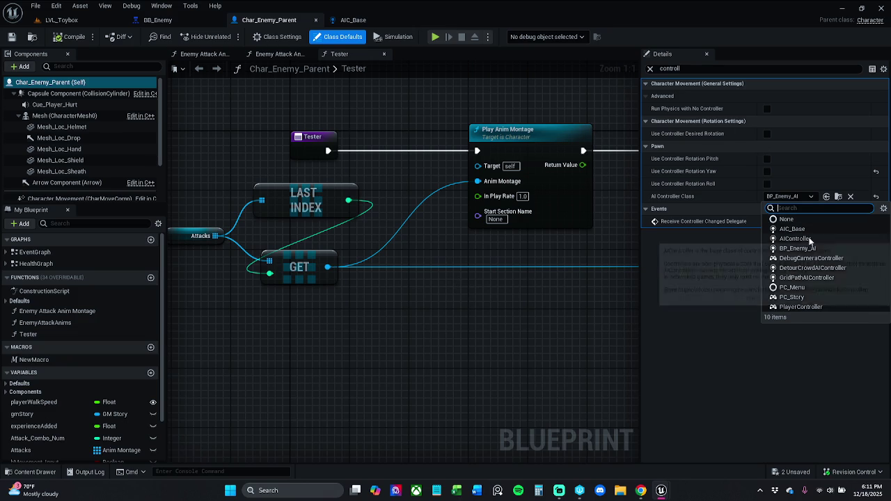
click(799, 229)
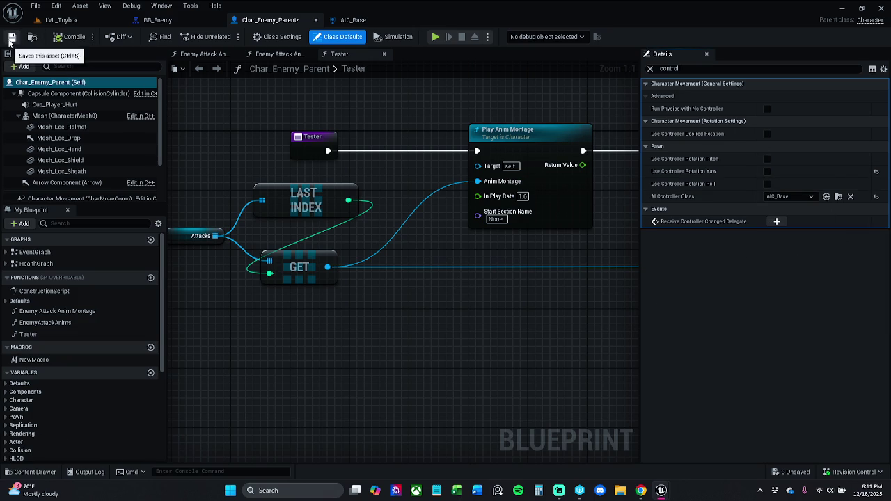
click(11, 36)
click(460, 350)
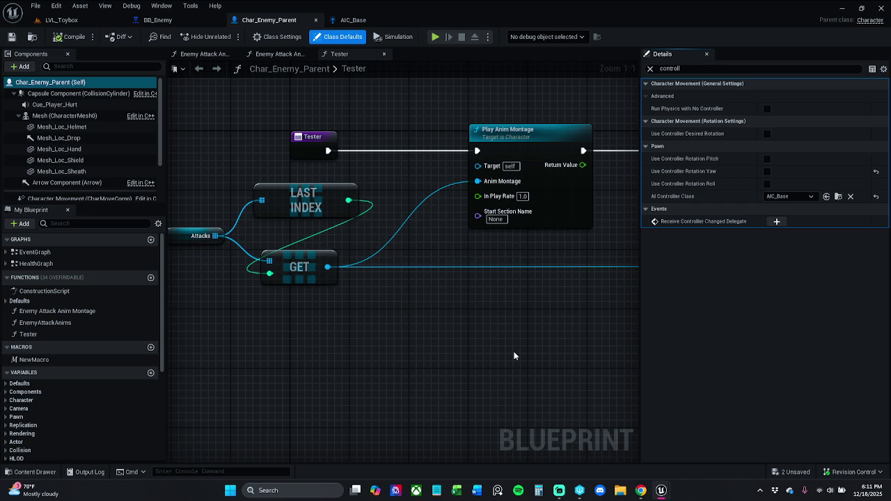
click(650, 68)
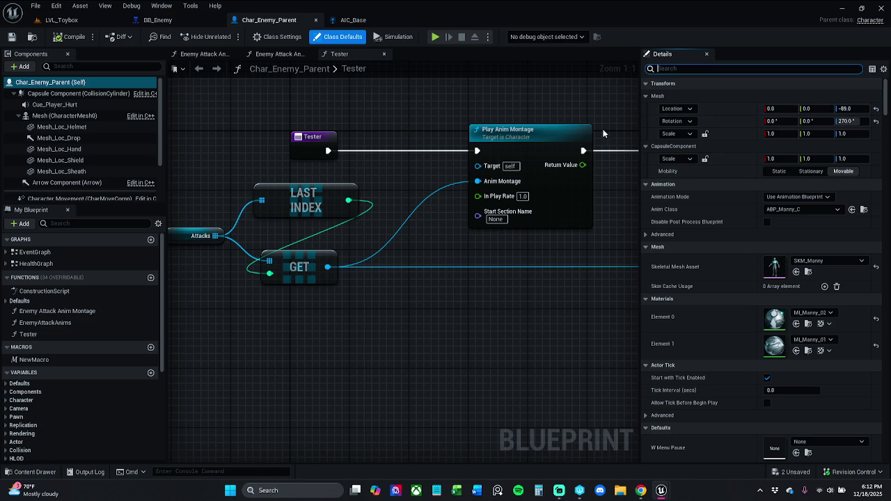
Step: Shift the Attacks, LAST INDEX and GET nodes together to the right in the Tester graph
scroll(551, 280, down, 1)
drag(536, 279, 506, 274)
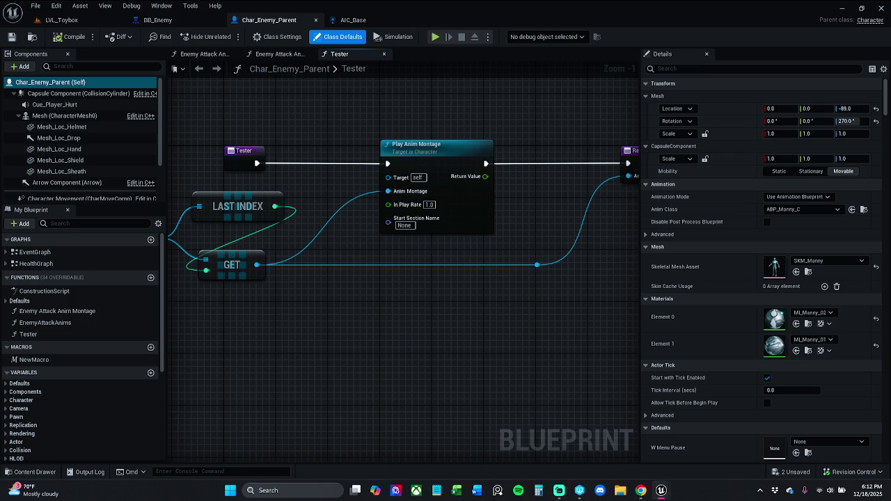
click(215, 470)
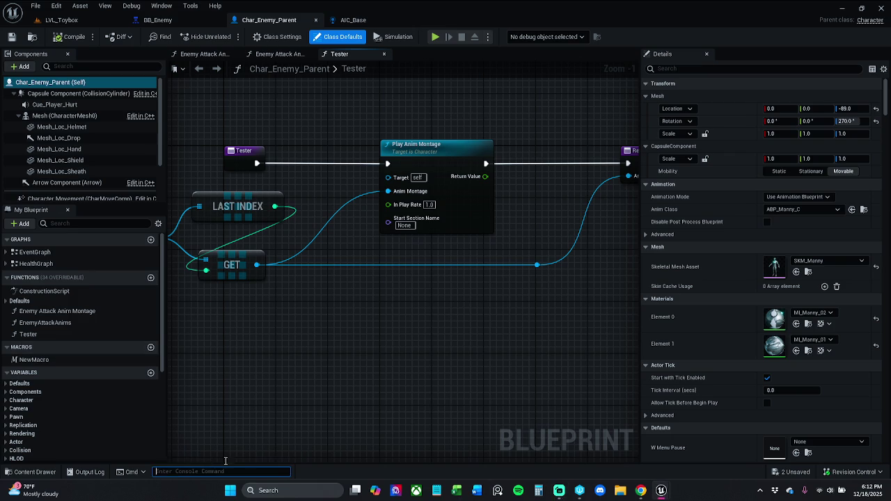
mouse_move(263, 387)
mouse_down()
mouse_move(387, 402)
mouse_move(256, 206)
mouse_up()
drag(380, 222, 413, 223)
click(484, 323)
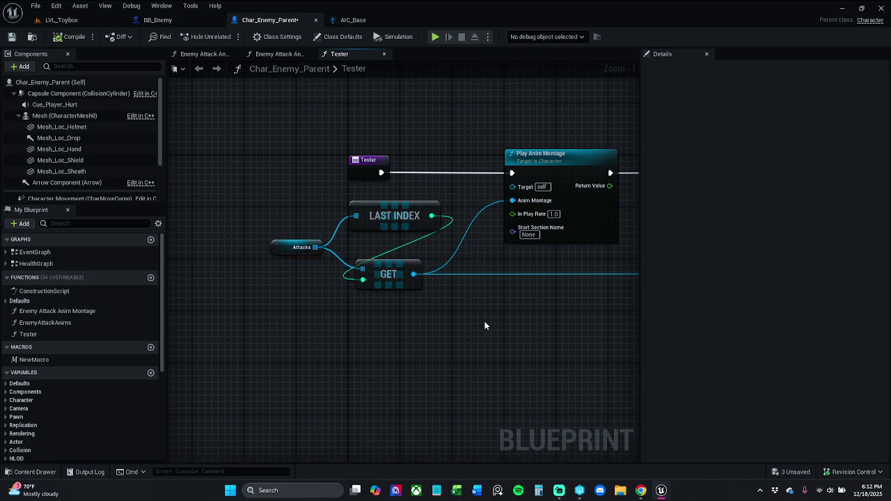
drag(483, 323, 399, 325)
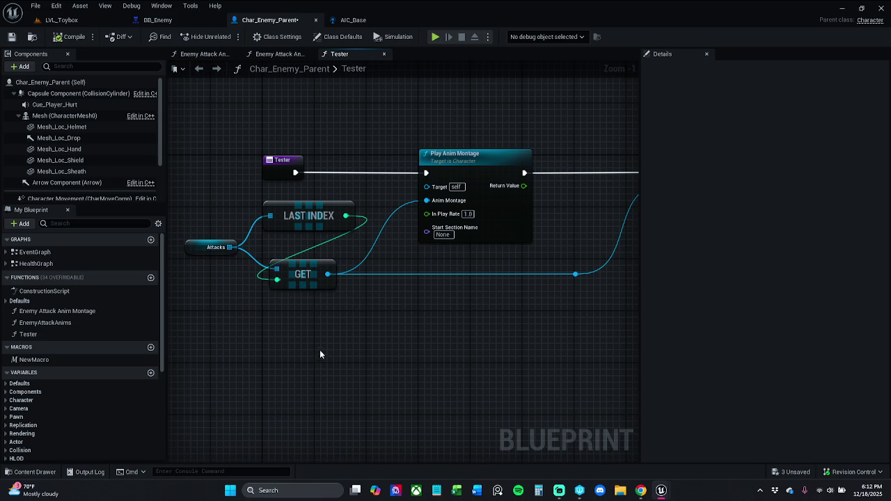
Step: Nudge the GET and Attacks nodes into a tidy layout and save Char_Enemy_Parent
drag(306, 285, 319, 281)
mouse_move(395, 318)
mouse_down()
mouse_move(367, 284)
mouse_move(350, 206)
mouse_up()
click(400, 313)
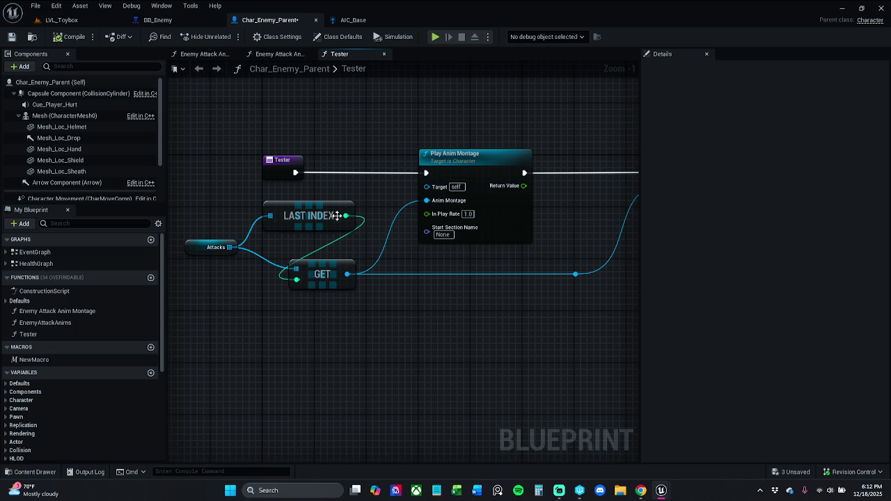
drag(352, 213, 419, 202)
click(261, 239)
mouse_move(265, 240)
mouse_down()
mouse_move(286, 260)
mouse_move(278, 241)
mouse_up()
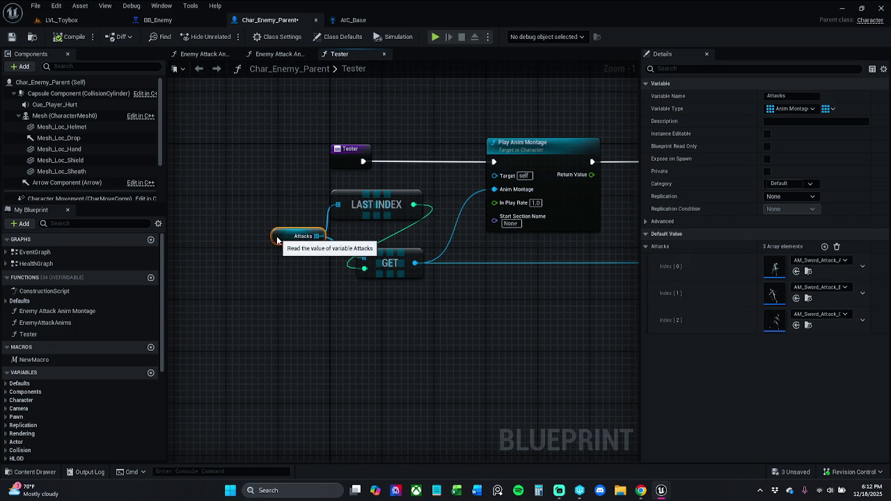
click(305, 286)
click(278, 236)
click(300, 280)
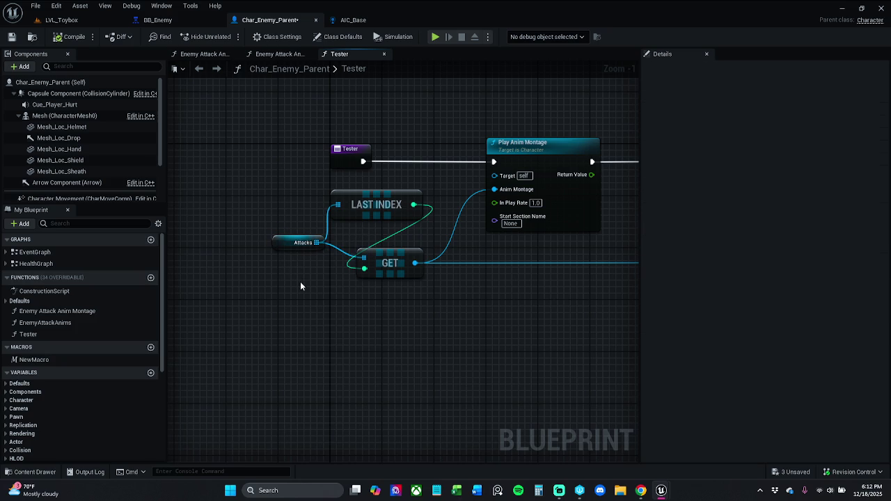
click(10, 36)
scroll(42, 405, down, 3)
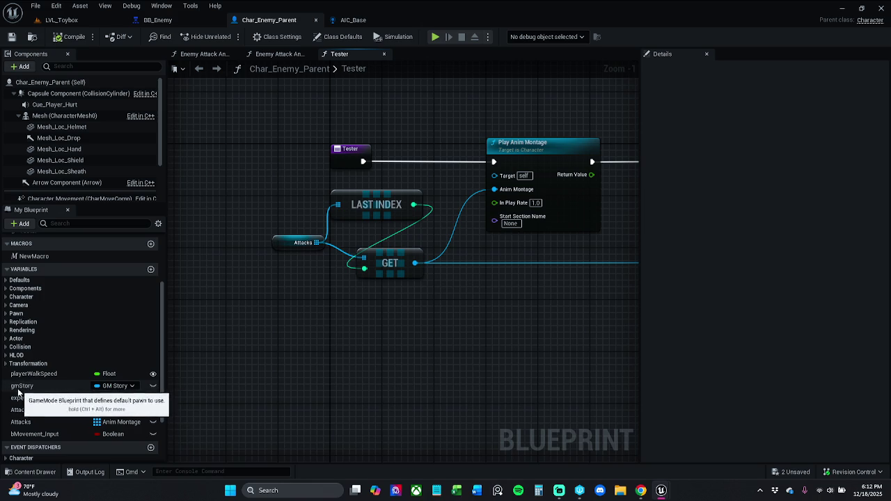
Step: Inspect the gmStory and Attack_Combo_Num variable properties in My Blueprint
click(21, 387)
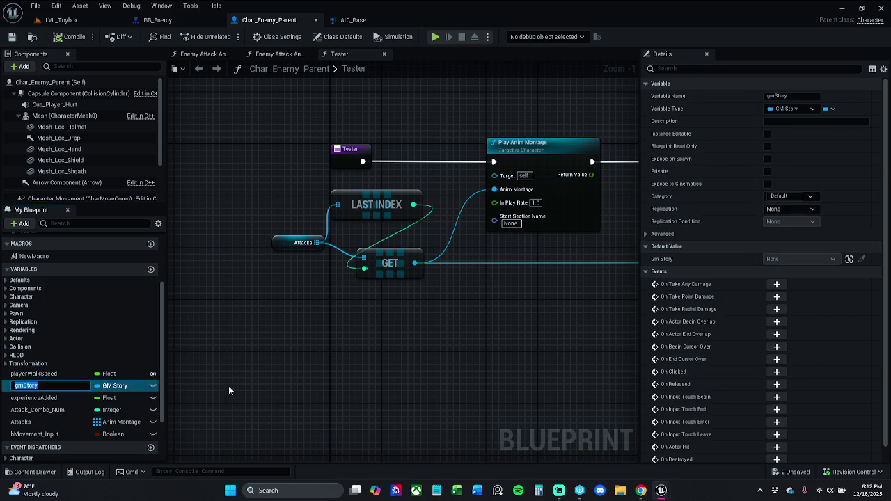
click(20, 411)
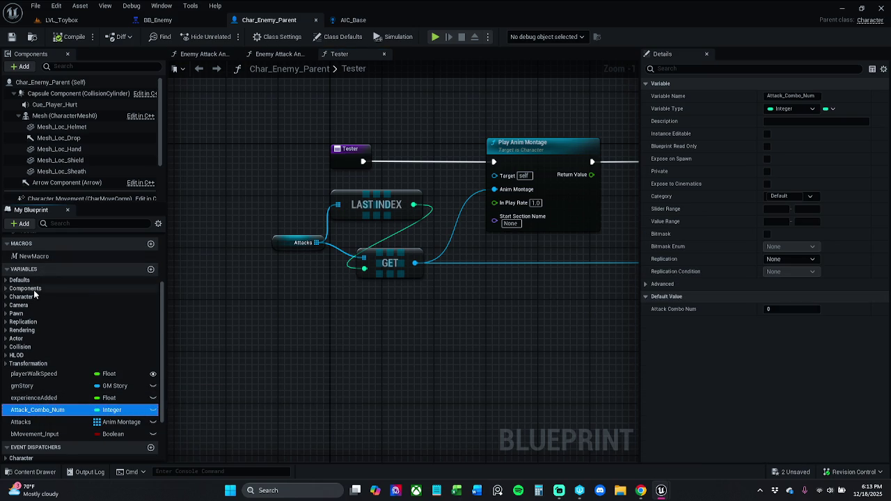
scroll(40, 301, up, 1)
scroll(41, 304, up, 2)
scroll(41, 305, up, 1)
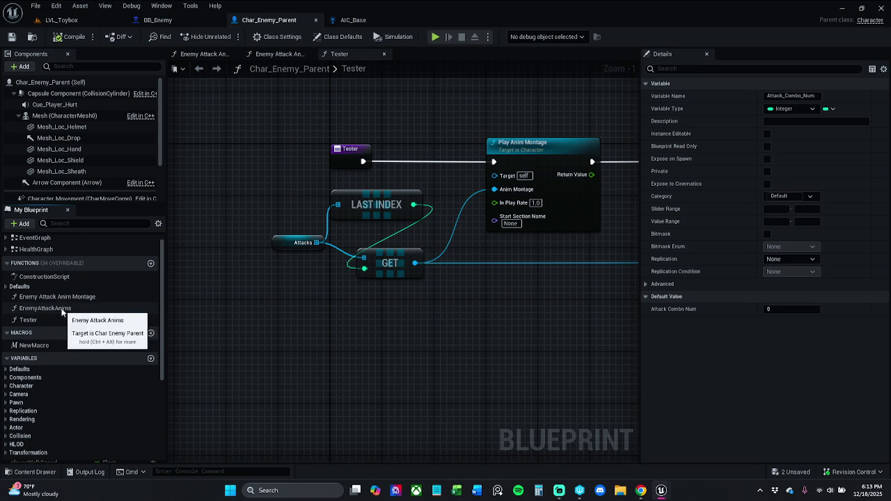
Step: Rename the Enemy Attack Anim Montage function to EnemyAttackAnimMontage
click(59, 298)
key(F2)
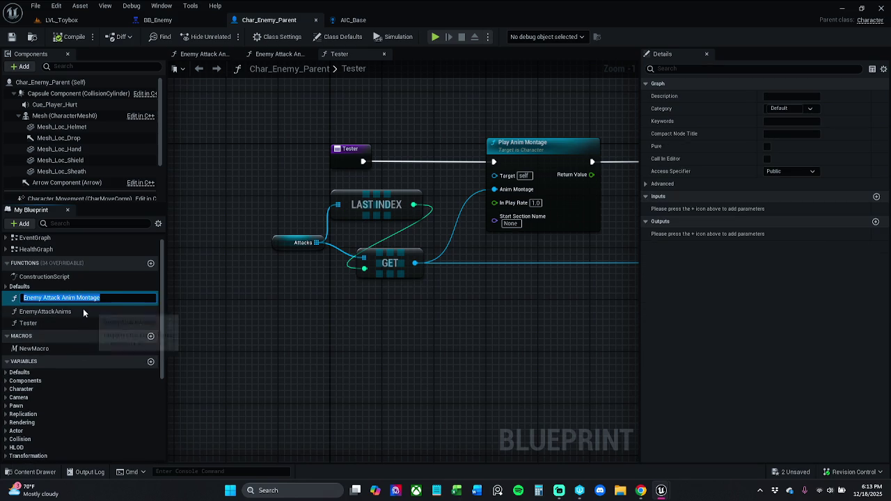
key(BackSpace)
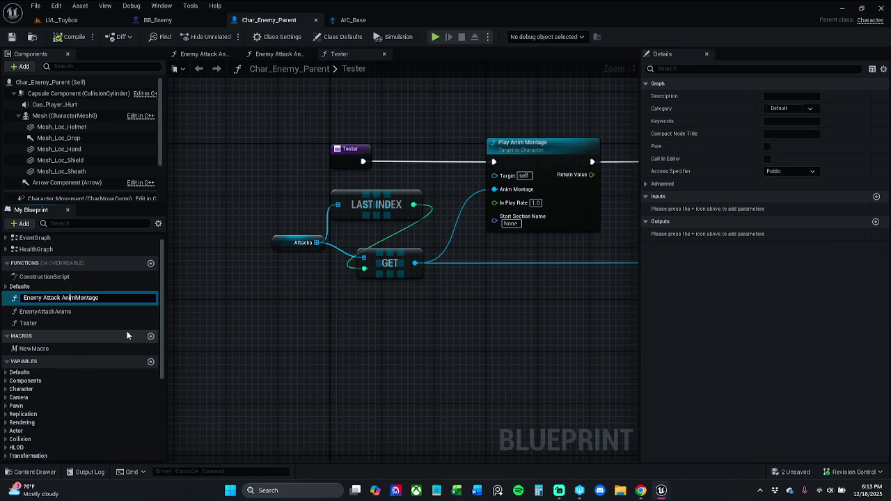
key(Return)
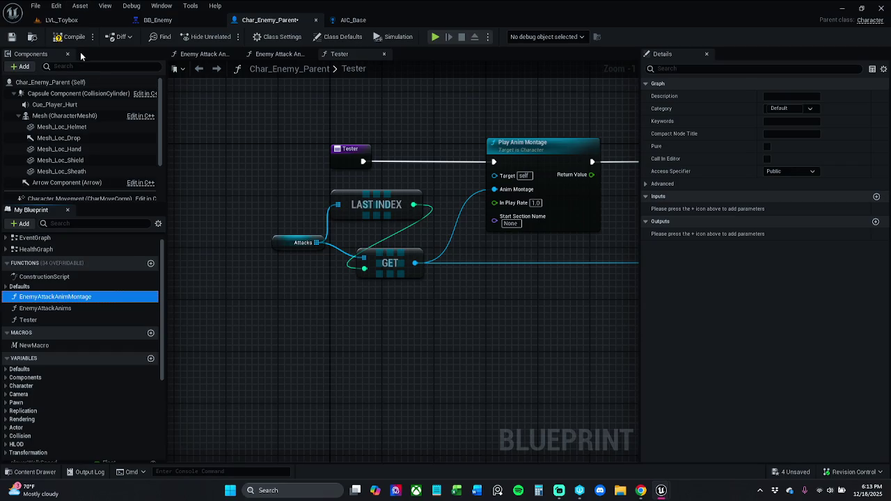
Step: Compile and save Char_Enemy_Parent, then return to the Tester graph
click(70, 40)
click(12, 37)
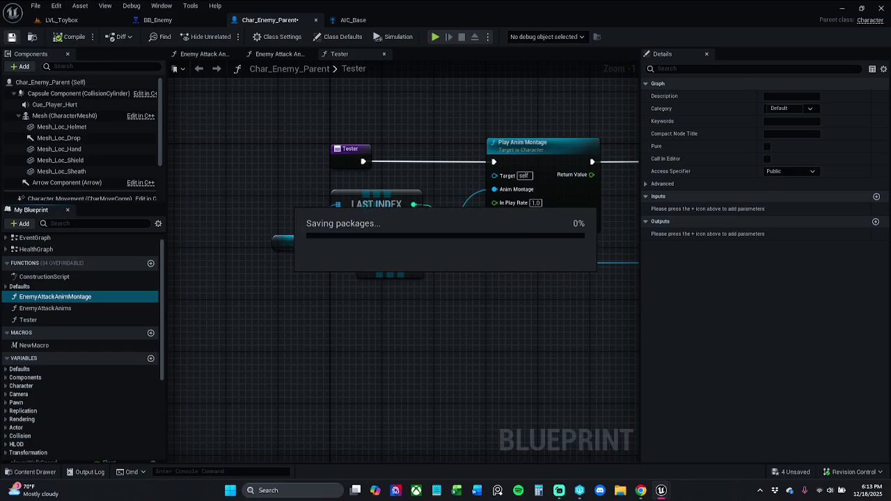
click(254, 336)
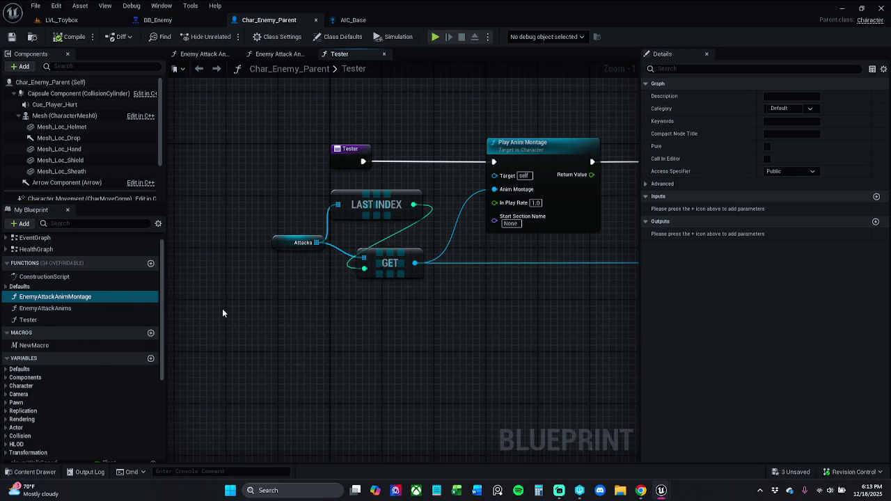
scroll(103, 307, down, 2)
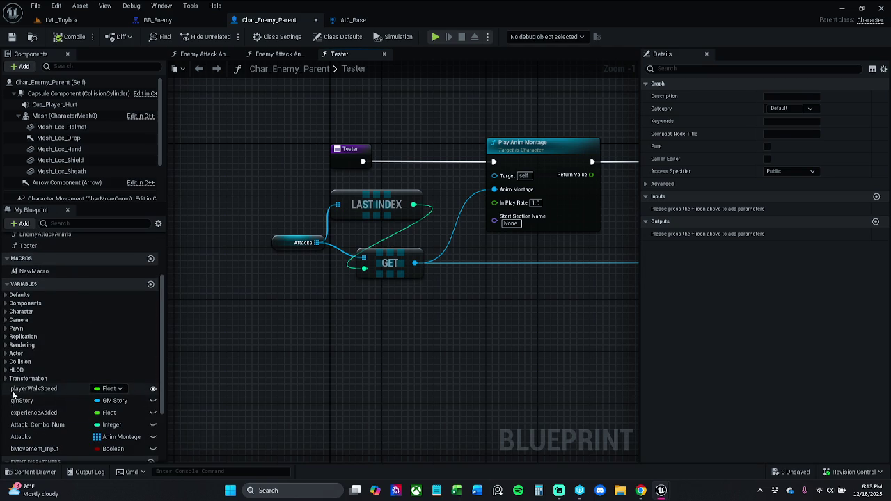
scroll(19, 319, up, 3)
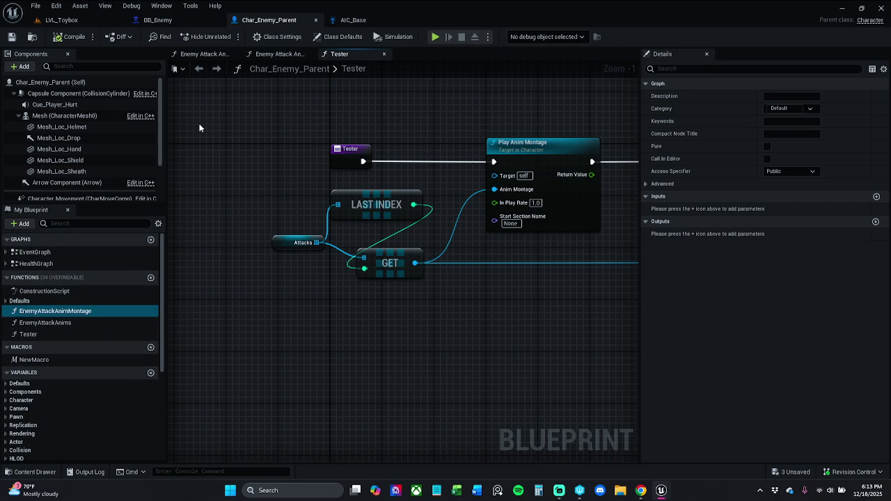
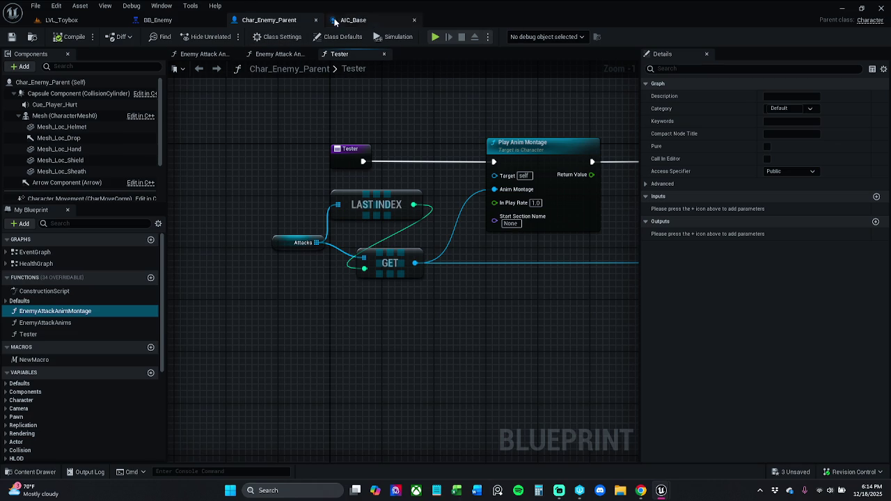
Step: Cancel the accidental Tester function rename and return to the Char_Enemy_Parent blueprint
double_click(344, 68)
key(Return)
drag(495, 112, 396, 122)
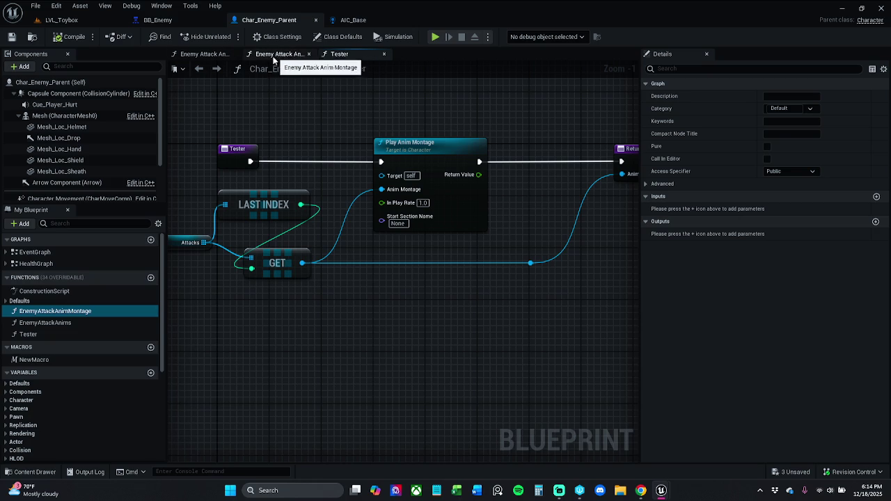
click(352, 20)
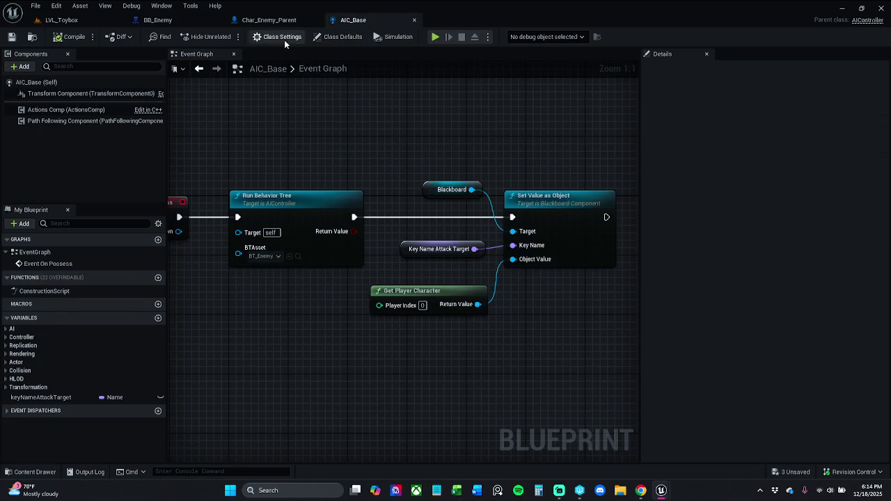
click(285, 20)
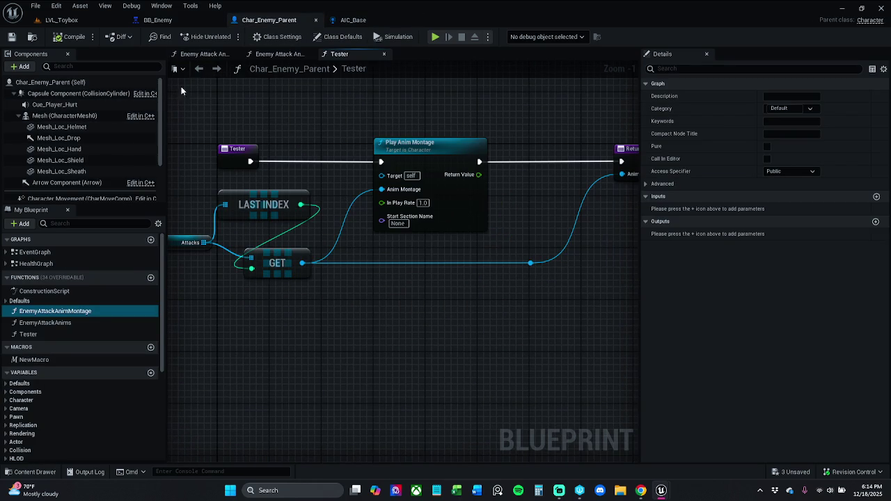
Step: Open the Health Graph and look over its nodes
double_click(57, 262)
scroll(227, 255, down, 6)
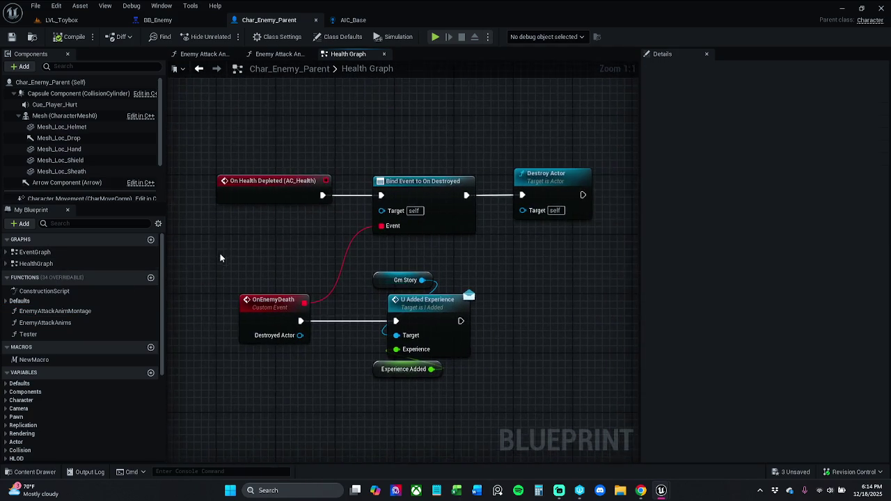
scroll(242, 234, up, 6)
drag(307, 243, 327, 235)
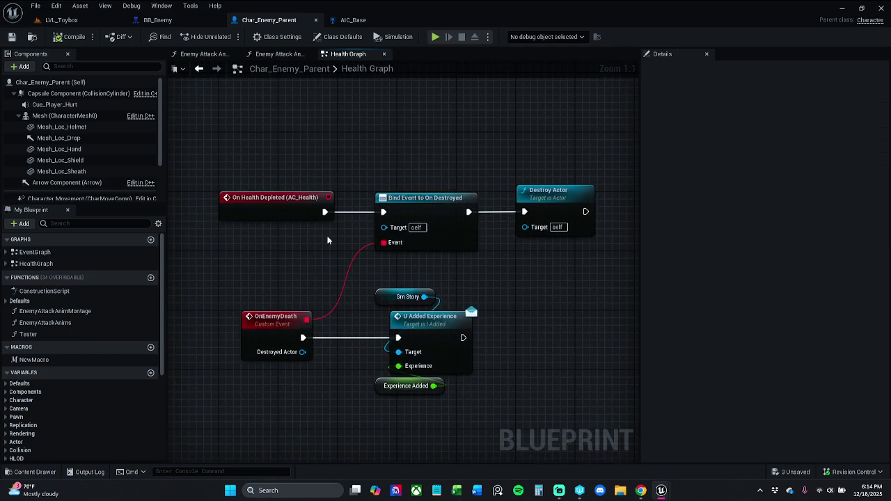
scroll(327, 237, down, 1)
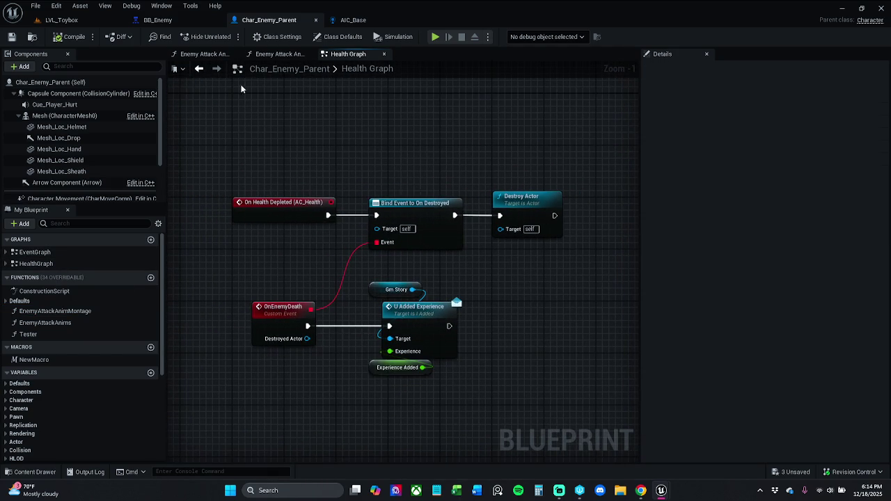
Step: Open the Event Graph and enter the Enemy Attack Anim Montage function from its call node
double_click(64, 253)
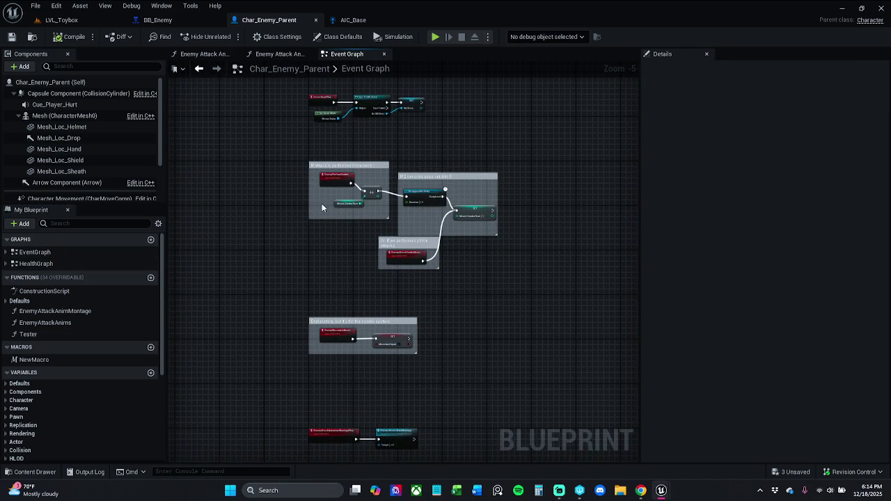
scroll(383, 358, up, 5)
mouse_move(398, 280)
mouse_down()
mouse_move(427, 251)
mouse_move(423, 258)
mouse_up()
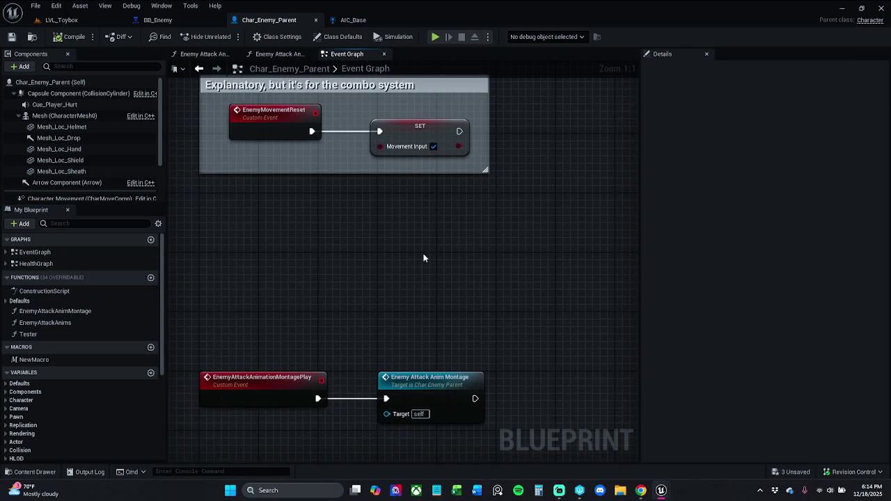
scroll(423, 258, down, 2)
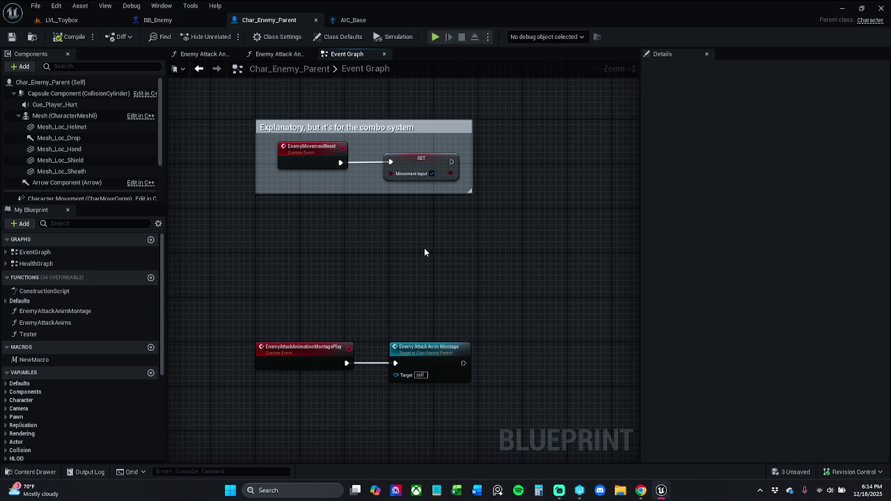
drag(425, 252, 411, 262)
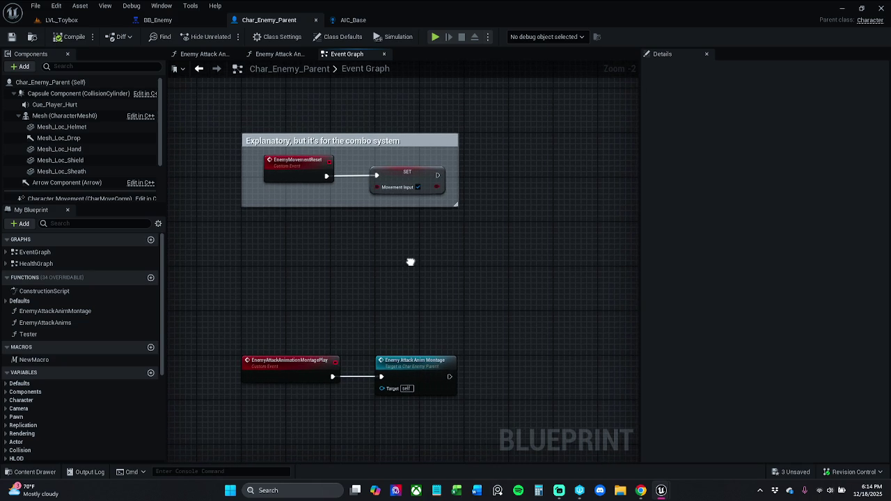
double_click(421, 365)
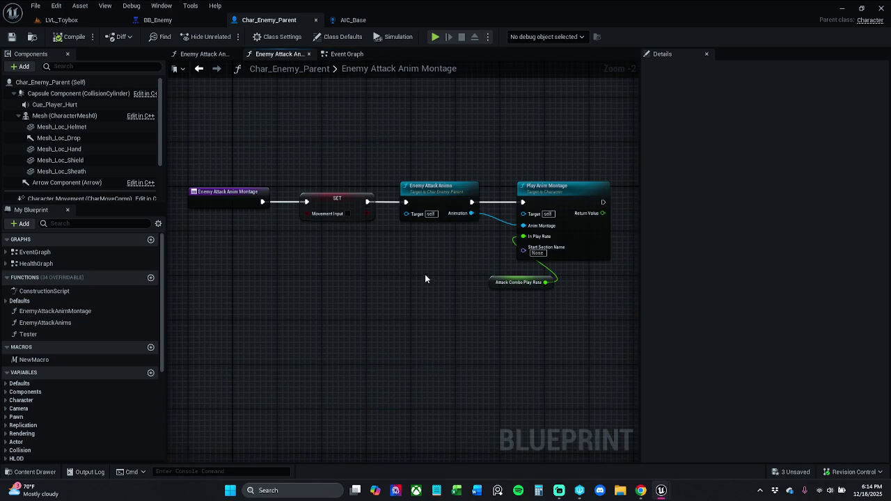
Step: Inspect the Attacks array's default montages in Enemy Attack Anims, then view the combo-reset node groups
click(211, 58)
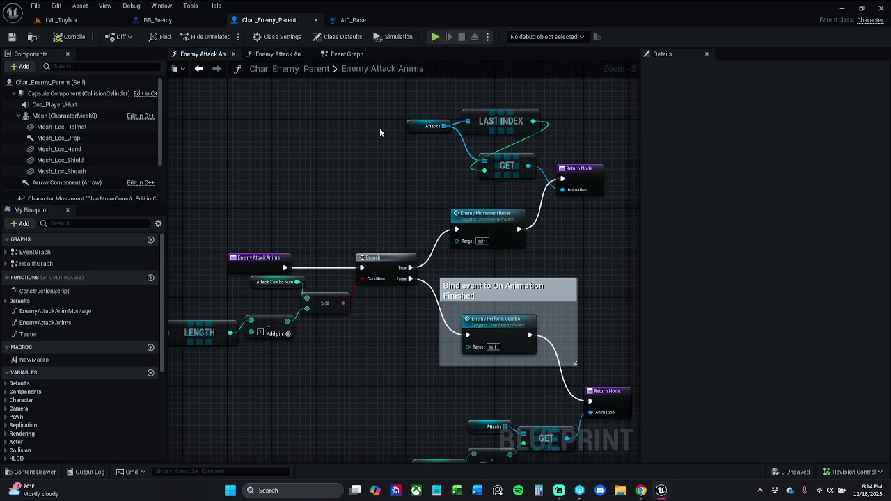
scroll(379, 128, up, 1)
drag(422, 121, 451, 141)
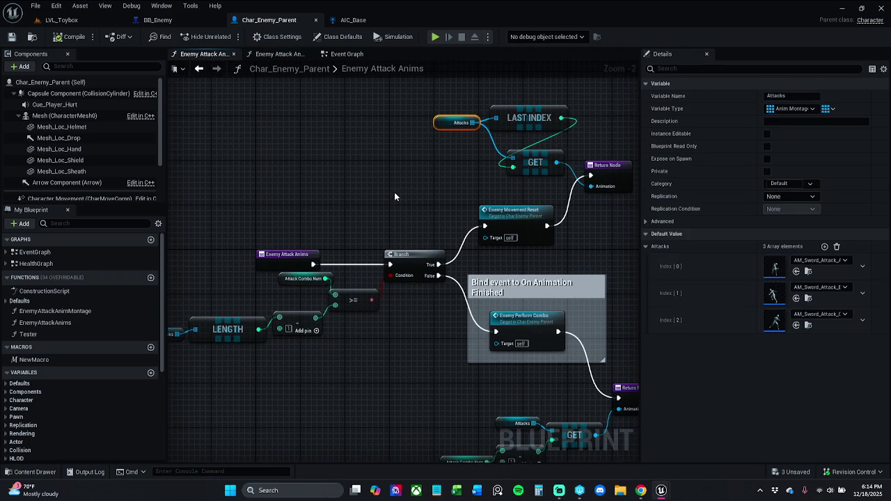
click(341, 56)
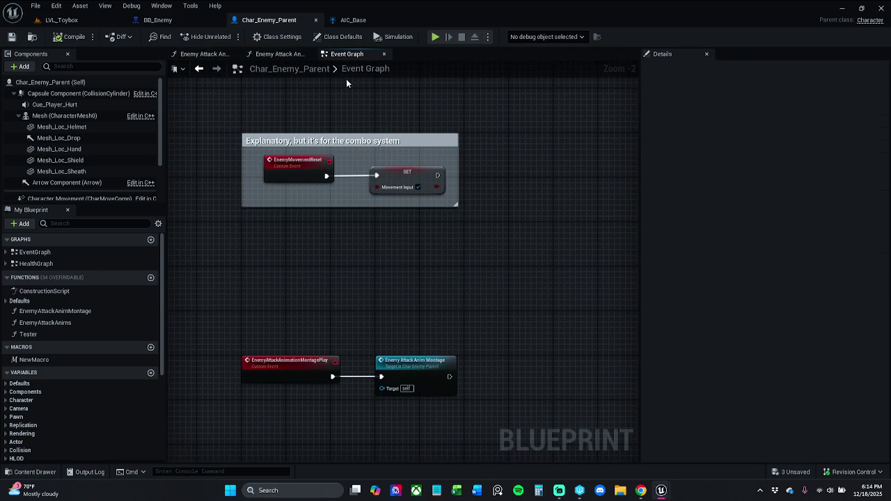
drag(390, 132, 368, 357)
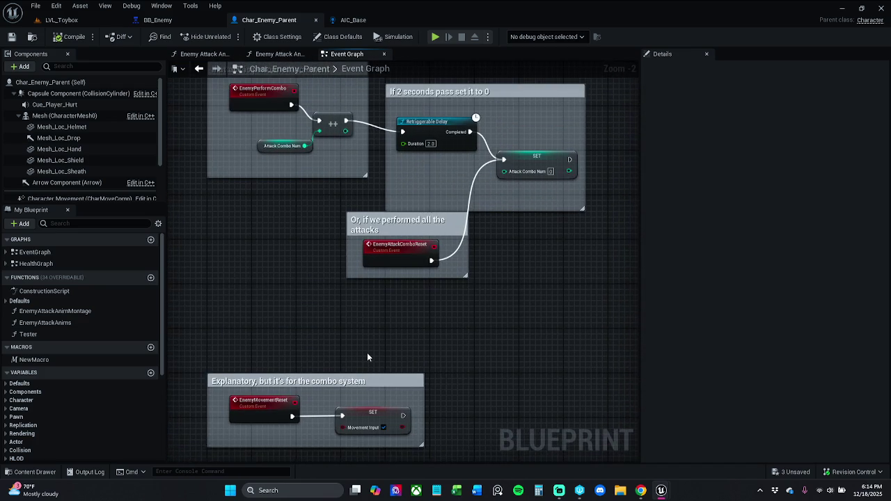
Step: Glance at AIC_Base and BB_Enemy, then reopen Char_Enemy_Parent's Enemy Attack Anim Montage function
click(353, 20)
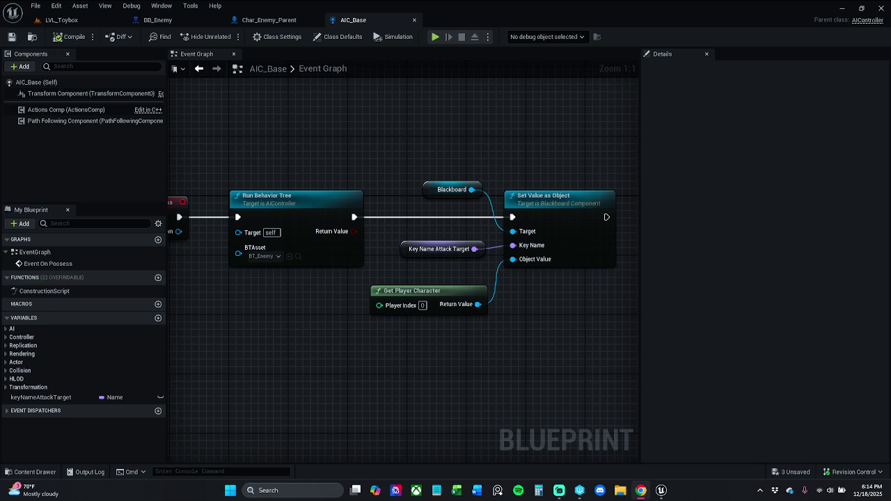
click(201, 19)
click(282, 21)
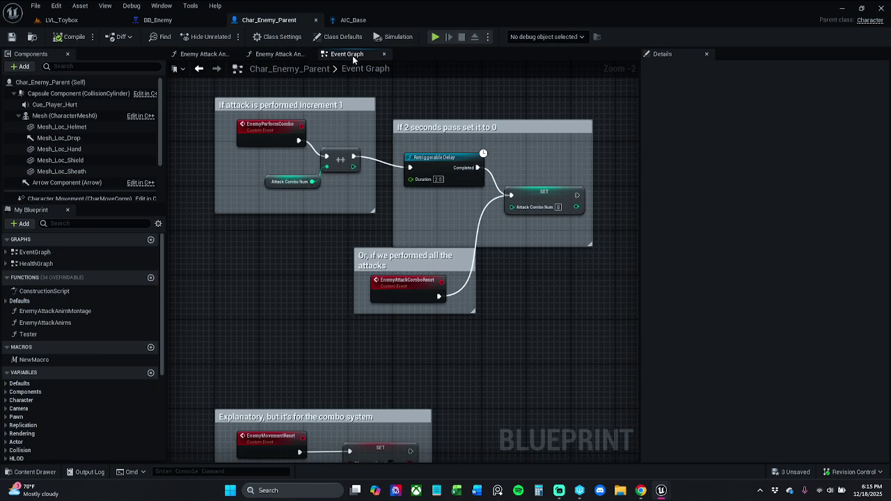
scroll(476, 217, down, 3)
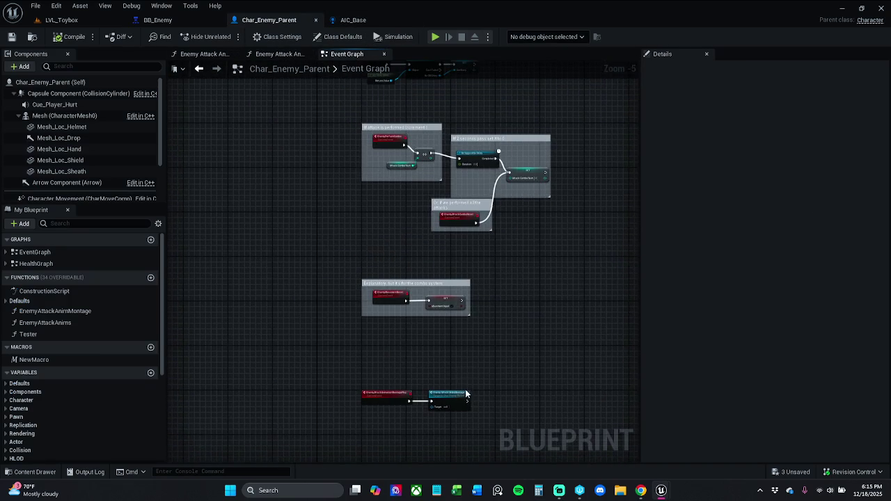
scroll(465, 394, up, 6)
double_click(427, 279)
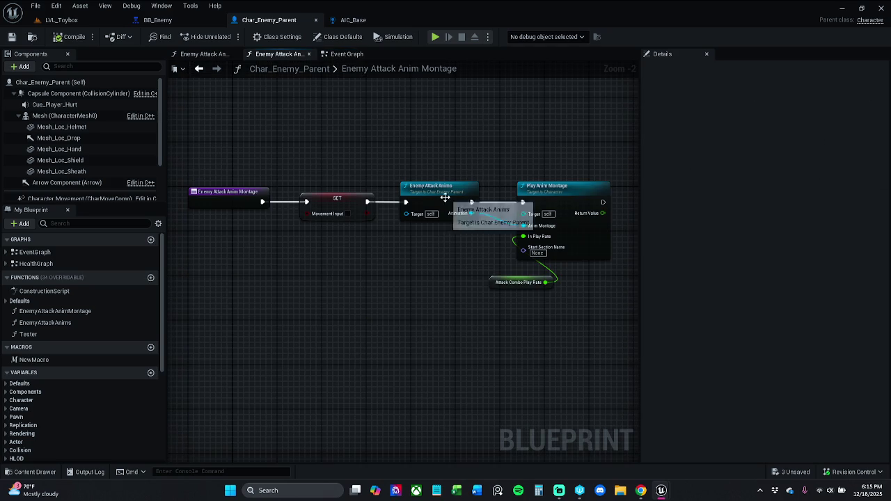
Step: In Enemy Attack Anims, select the Attacks, GET and Return Node group
double_click(445, 198)
mouse_move(395, 230)
mouse_down()
mouse_move(465, 248)
mouse_move(387, 234)
mouse_move(360, 141)
mouse_move(340, 123)
mouse_move(309, 116)
mouse_move(317, 116)
mouse_up()
drag(399, 374, 577, 263)
click(456, 263)
drag(456, 263, 540, 318)
shift+click(580, 264)
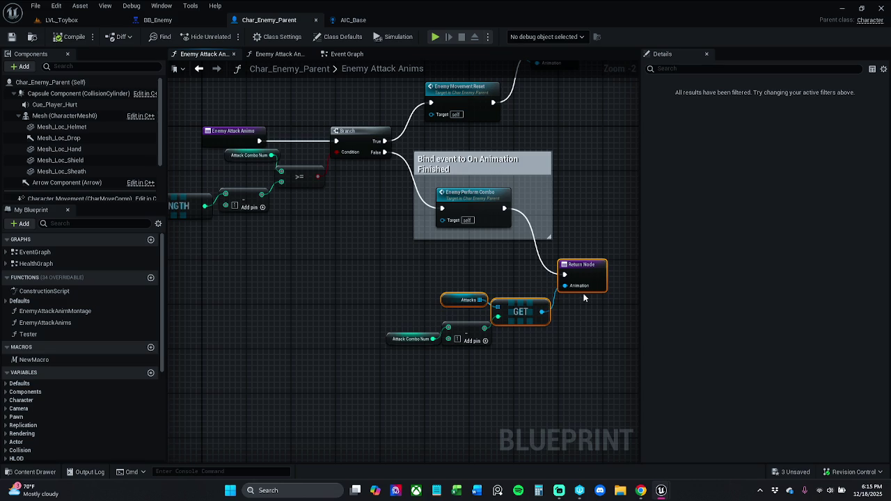
Step: Wire the Enemy Attack Anims entry directly to a Return Node fed by GET Attacks[0]
right_click(526, 318)
click(486, 328)
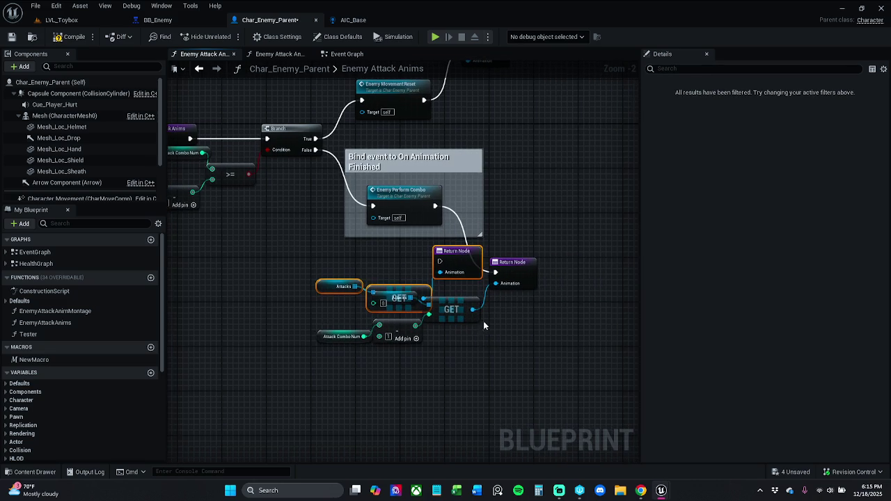
mouse_move(280, 73)
mouse_down()
mouse_move(234, 182)
mouse_move(388, 166)
mouse_up()
mouse_move(348, 300)
mouse_down()
mouse_move(303, 230)
mouse_move(298, 196)
mouse_move(401, 190)
mouse_up()
drag(385, 227, 418, 196)
drag(277, 167, 456, 255)
drag(311, 180, 317, 146)
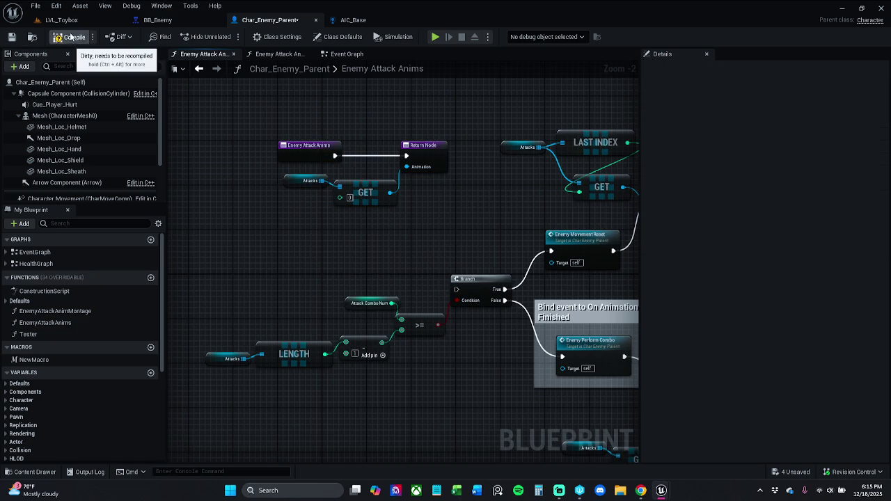
Step: Compile and save Char_Enemy_Parent, then play-test LVL_Toybox in the editor
click(12, 36)
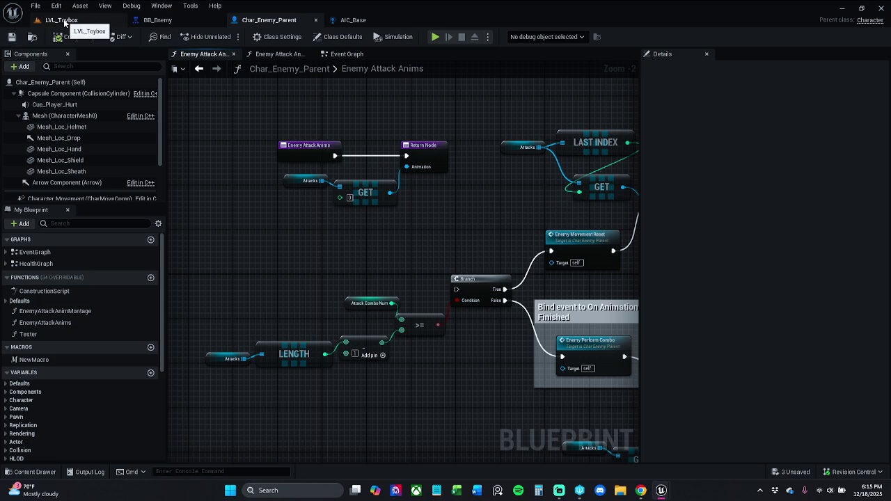
click(351, 53)
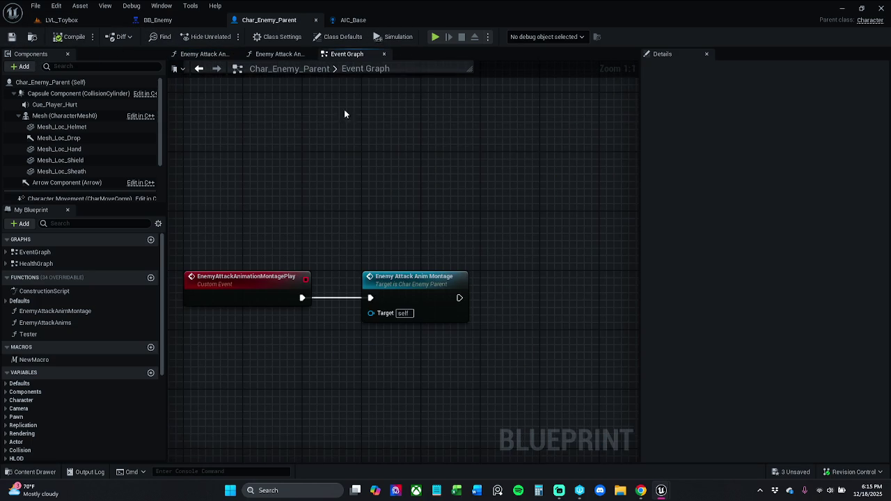
click(279, 54)
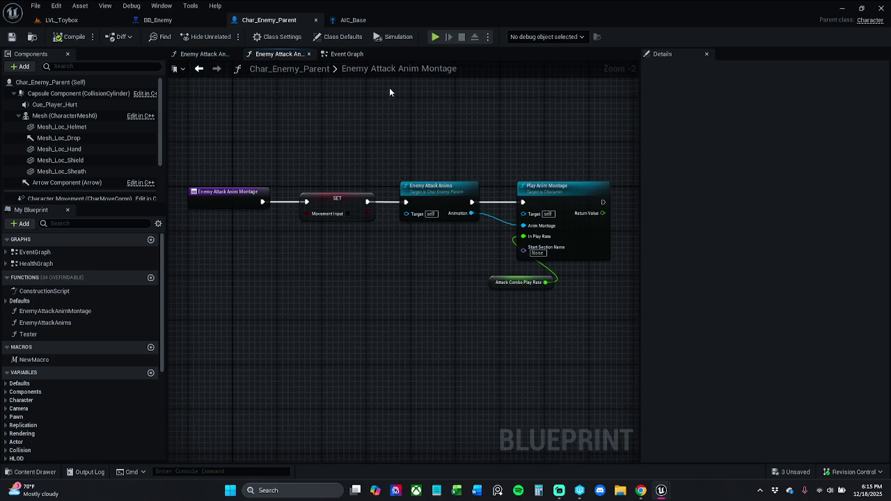
click(351, 55)
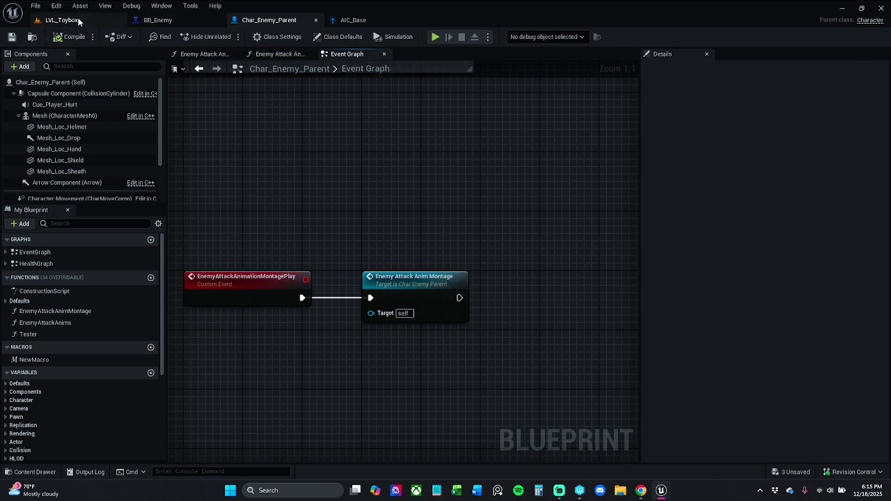
click(61, 19)
click(228, 38)
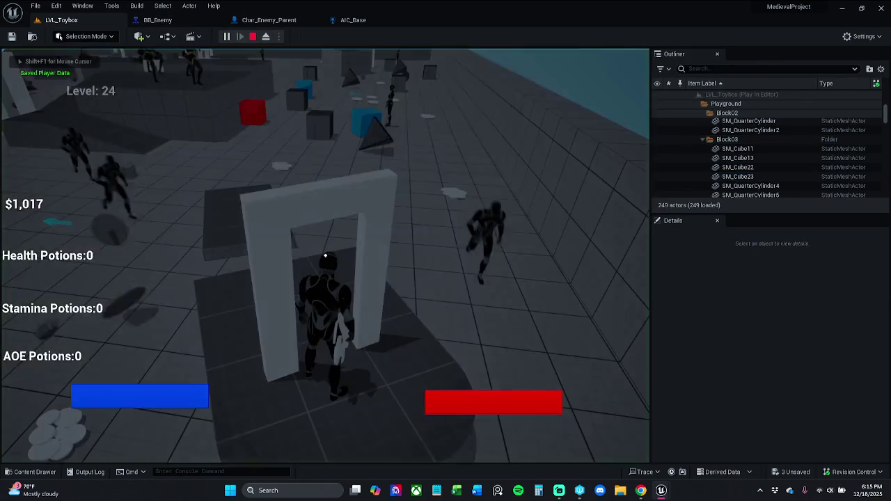
Step: Run the player into the walled arena, collecting coins along the way
key(w)
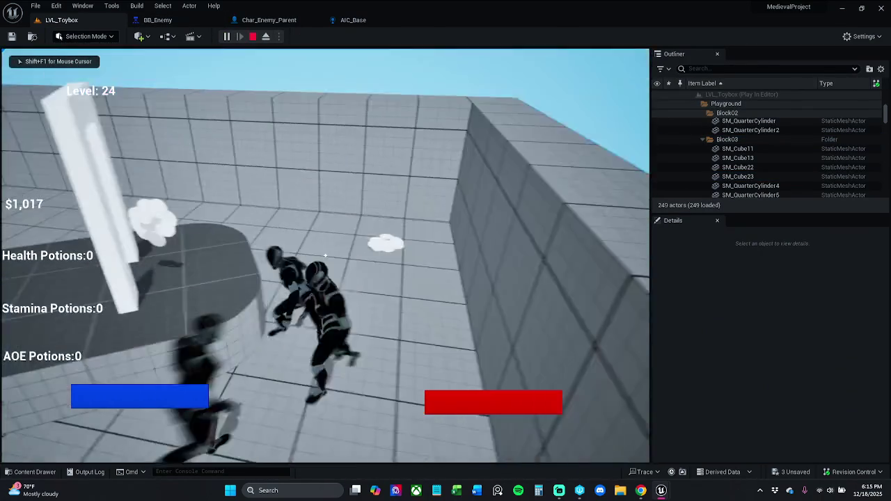
click(324, 257)
key(w)
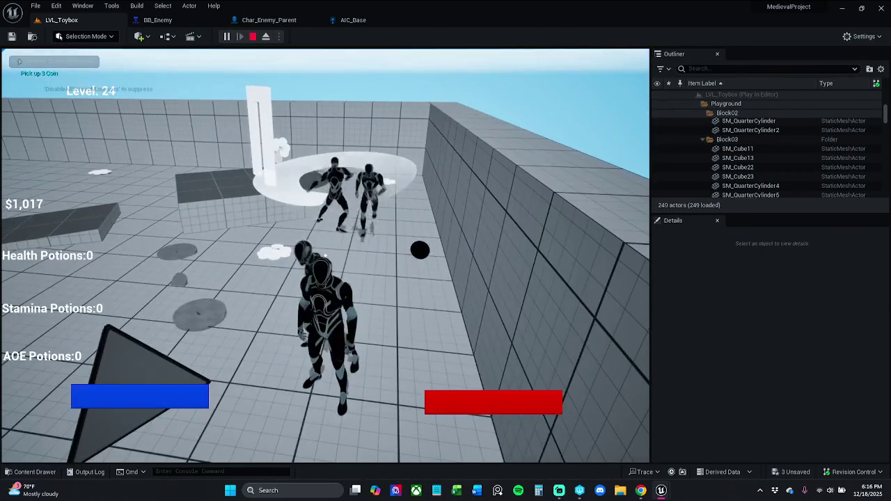
key(w)
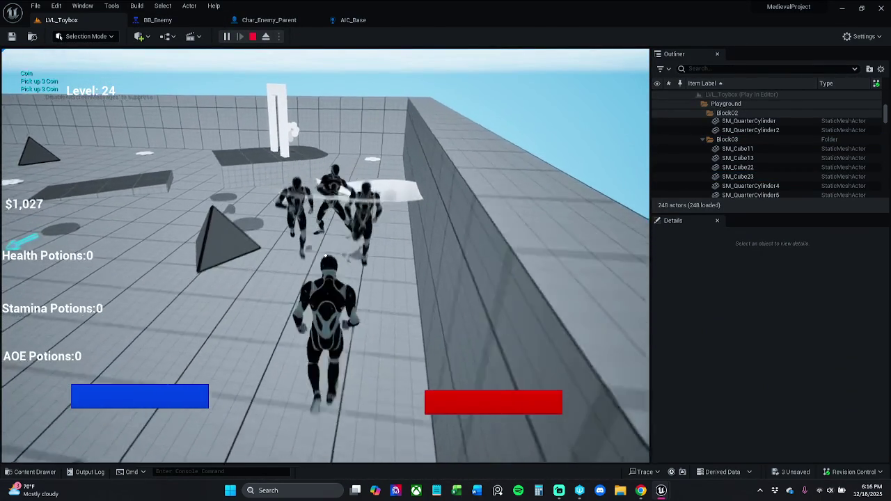
key(w)
Step: Spin-attack the enemy group, then stop Play In Editor and go back to Char_Enemy_Parent
click(324, 256)
key(w)
click(325, 257)
click(325, 256)
click(324, 256)
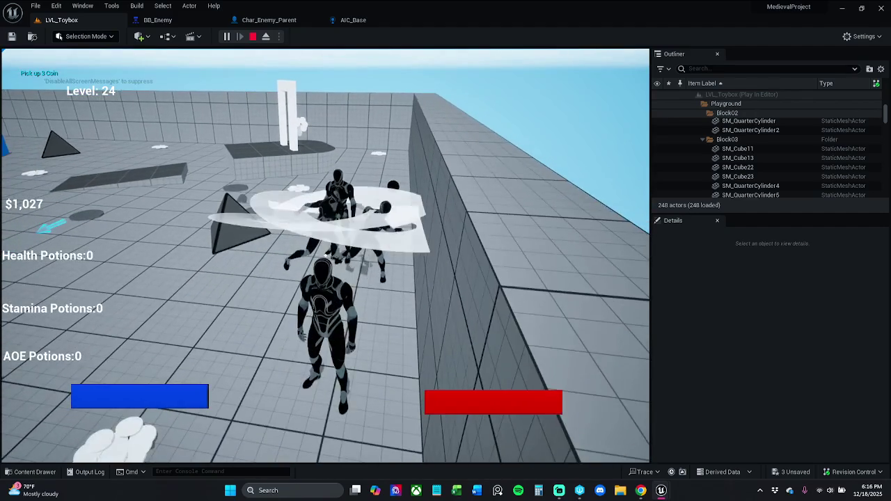
key(Escape)
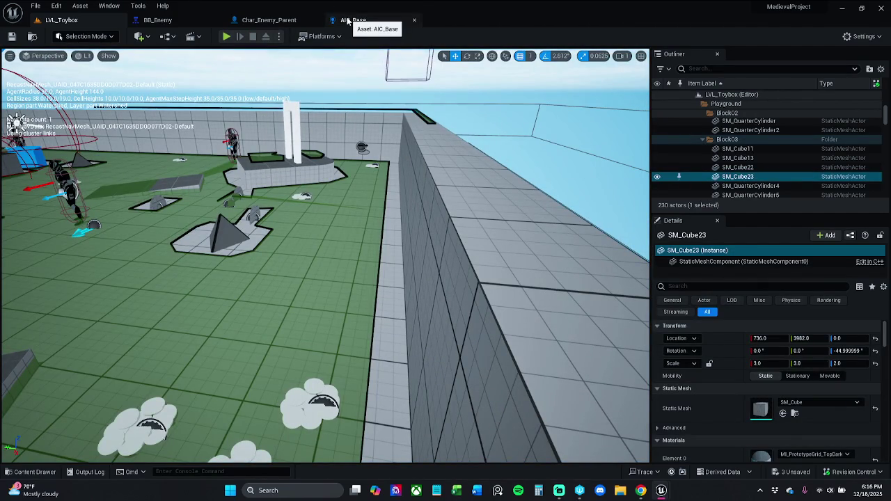
click(278, 20)
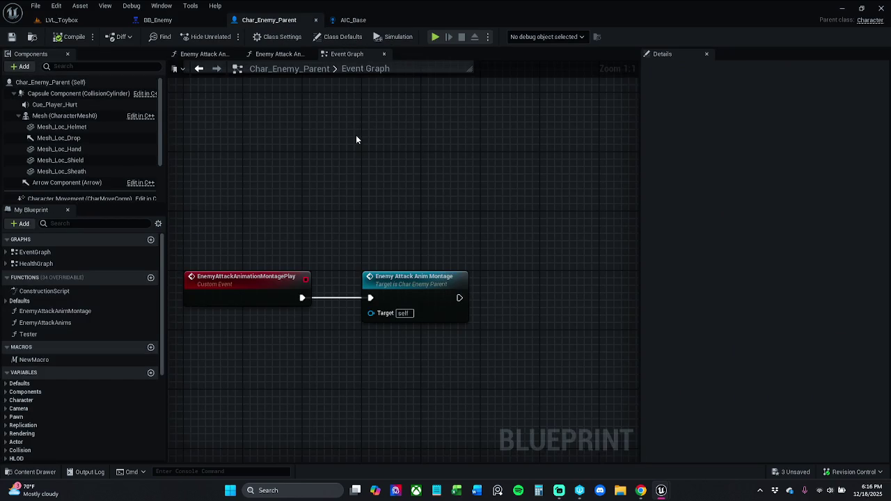
Step: Survey the Char_Enemy_Parent Event Graph and select the combo-system comment box
drag(356, 140, 368, 201)
scroll(352, 144, down, 8)
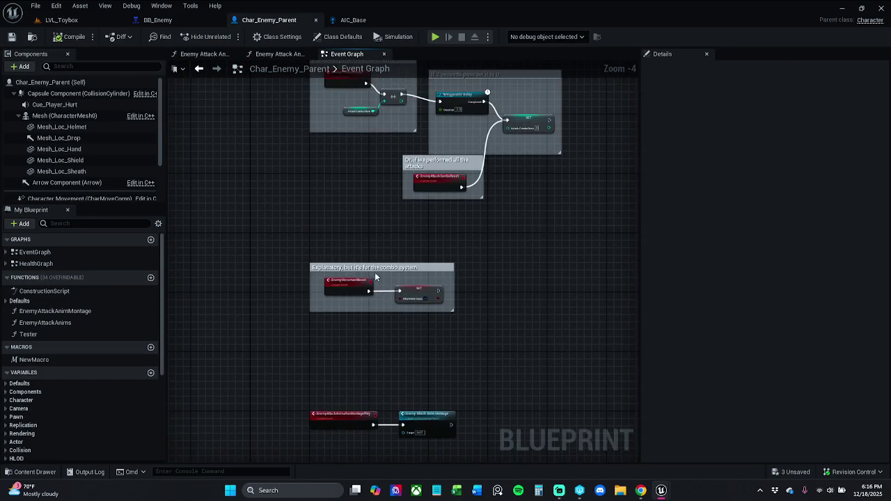
scroll(347, 267, up, 5)
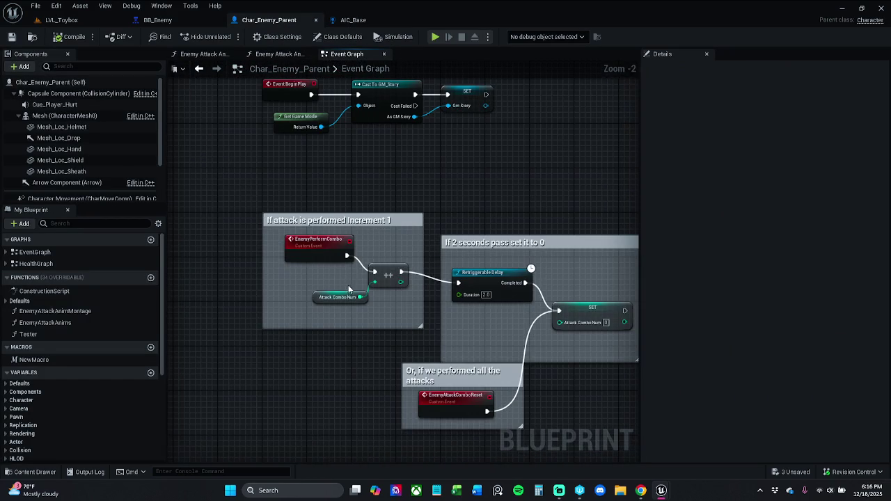
scroll(353, 314, down, 4)
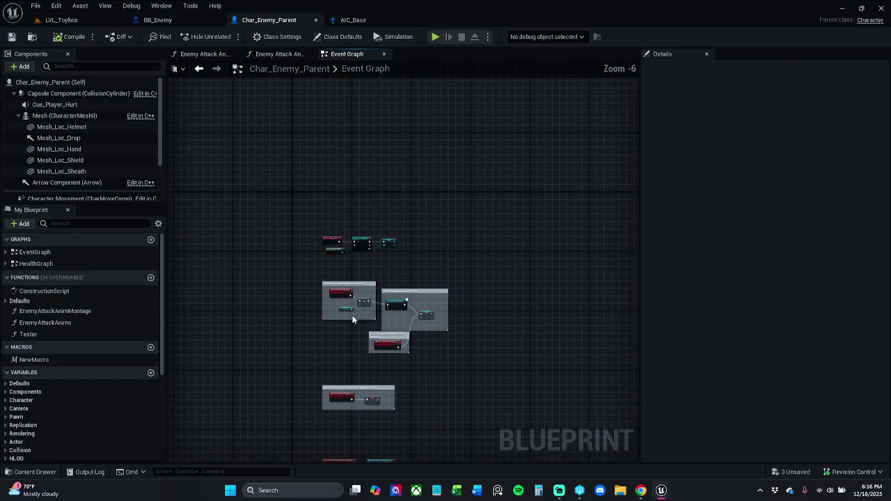
mouse_move(299, 225)
mouse_down()
mouse_move(378, 253)
mouse_move(418, 456)
mouse_move(468, 311)
mouse_up()
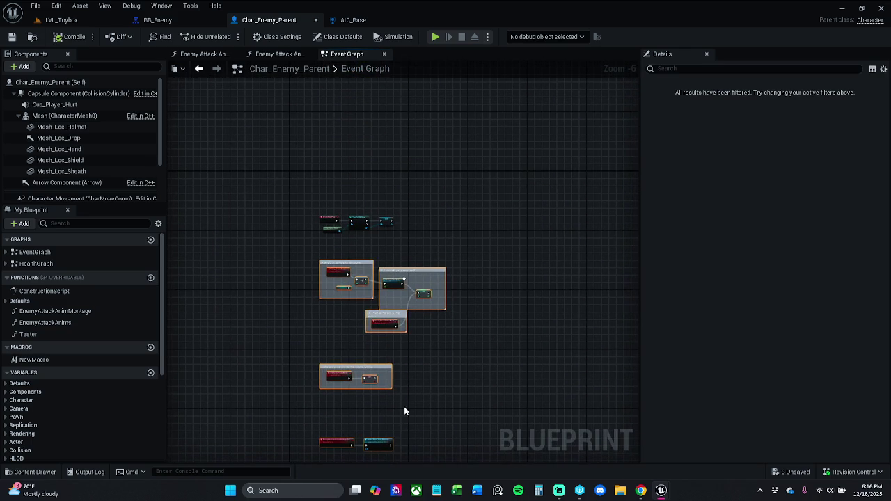
click(425, 345)
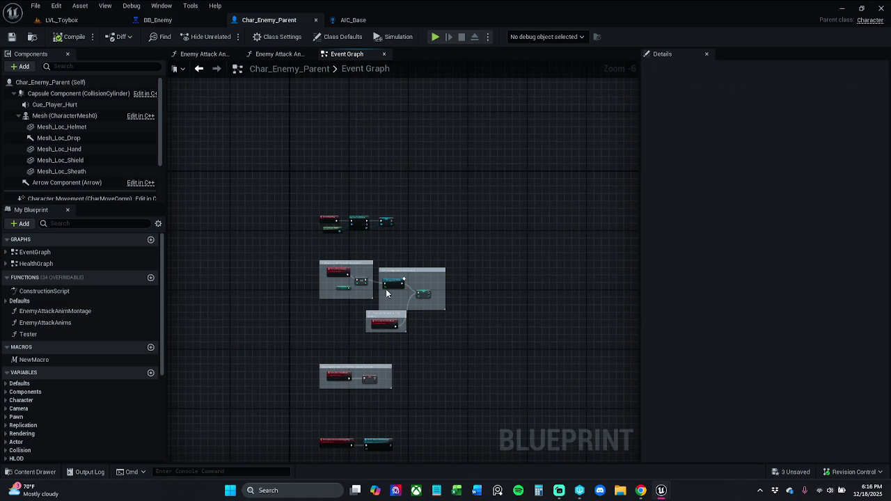
scroll(384, 362, up, 5)
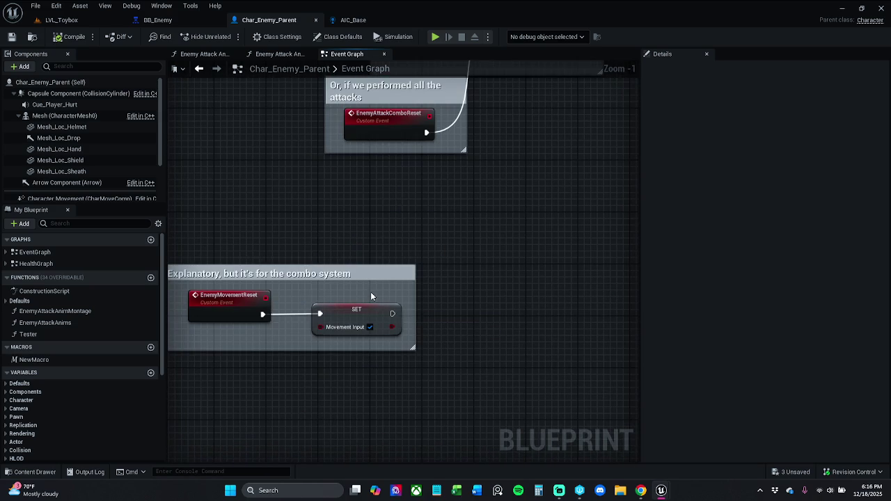
scroll(371, 296, down, 2)
mouse_move(331, 255)
mouse_down()
mouse_move(451, 356)
mouse_move(406, 334)
mouse_up()
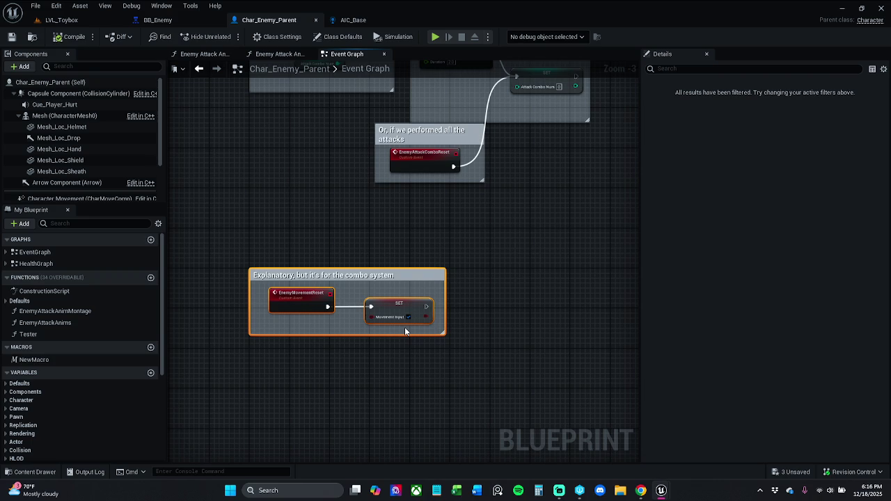
Step: Delete the combo-system comment and check the two attack function graphs
key(Delete)
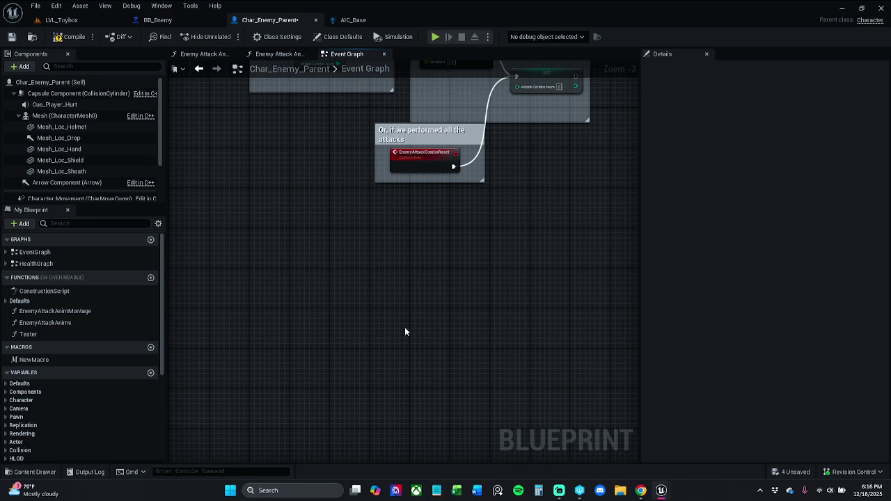
drag(432, 248, 383, 332)
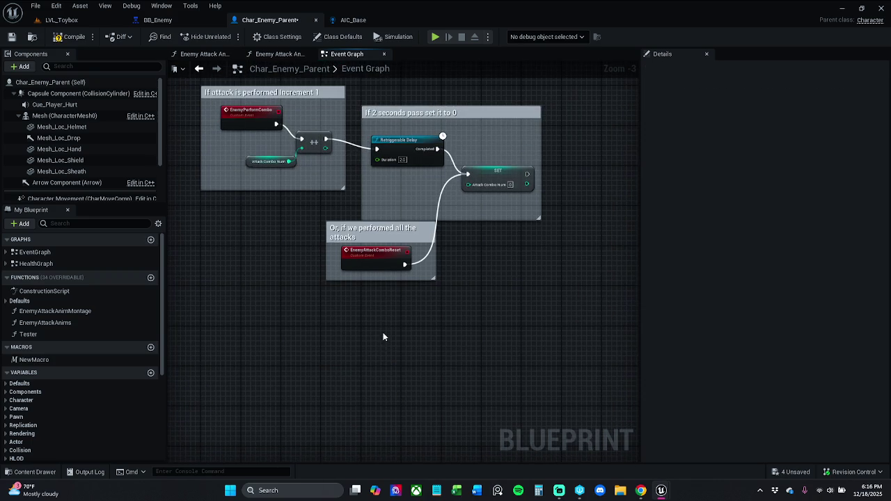
mouse_move(312, 311)
mouse_down()
mouse_move(428, 243)
mouse_move(496, 233)
mouse_move(481, 286)
mouse_up()
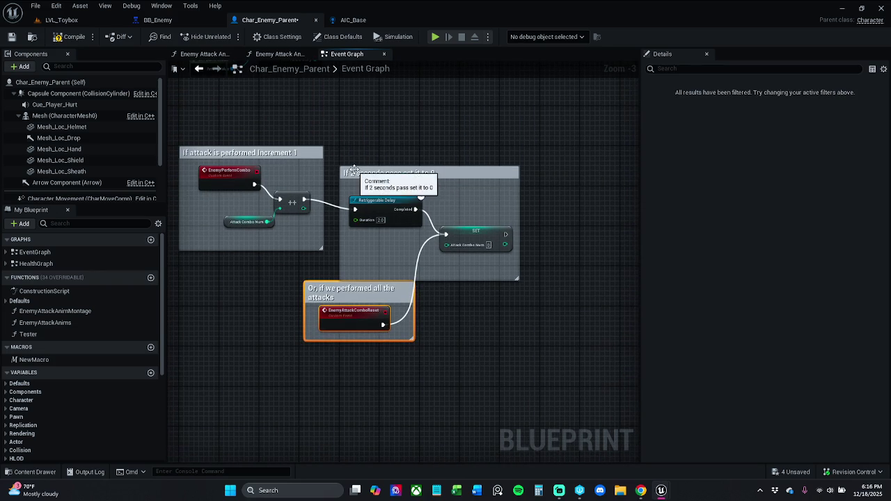
click(280, 54)
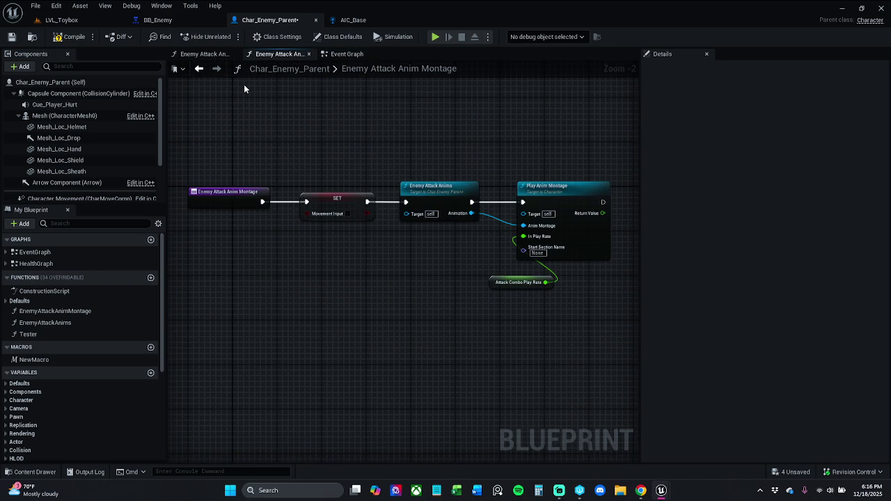
click(224, 54)
click(362, 57)
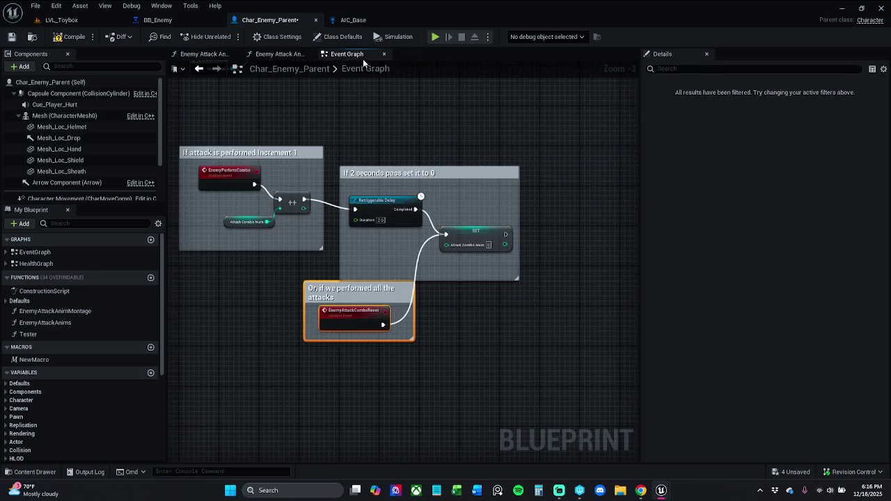
scroll(462, 173, down, 4)
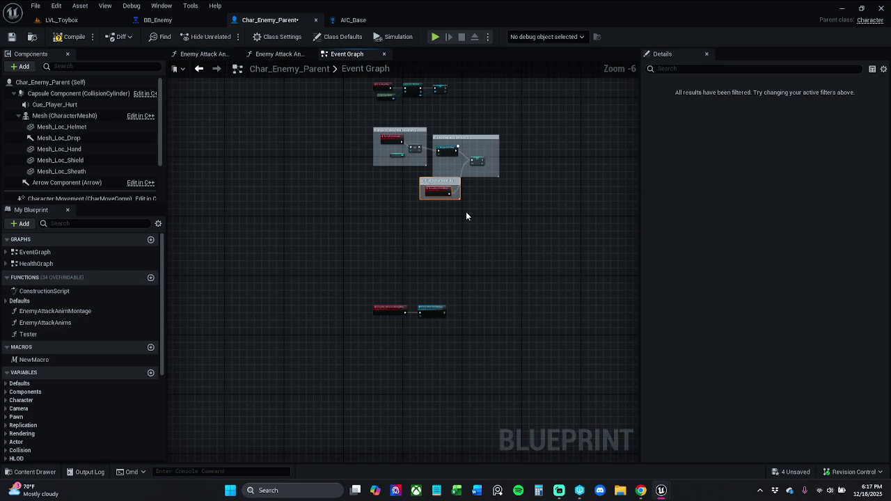
Step: Undo the deletion to restore the combo-system comment, then select all Event Graph nodes
key(ctrl+z)
key(ctrl+z)
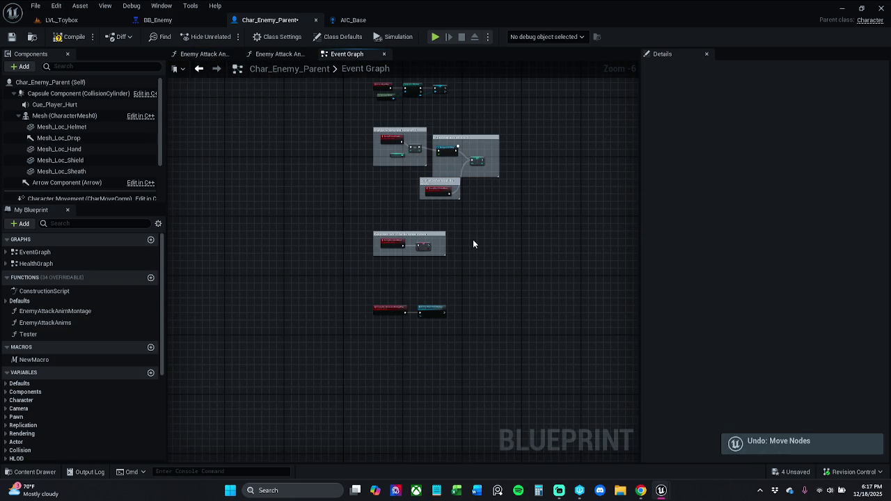
key(ctrl+y)
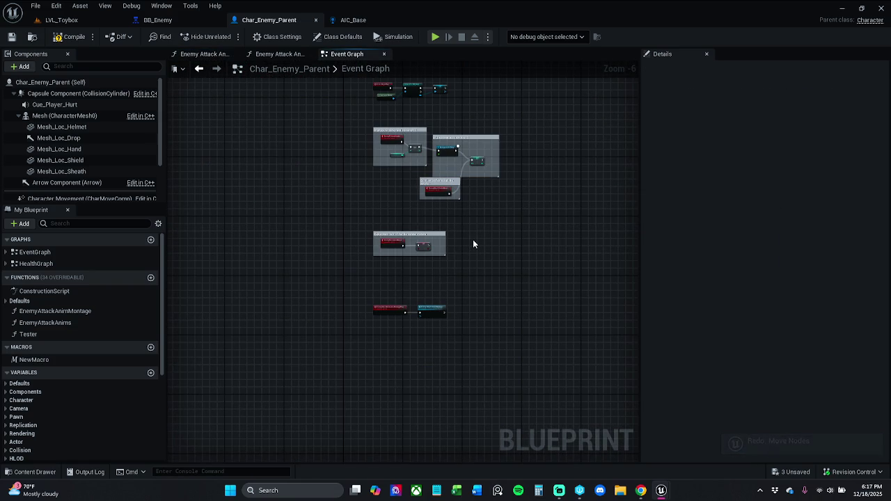
scroll(472, 243, down, 4)
drag(340, 402, 569, 123)
scroll(472, 238, up, 5)
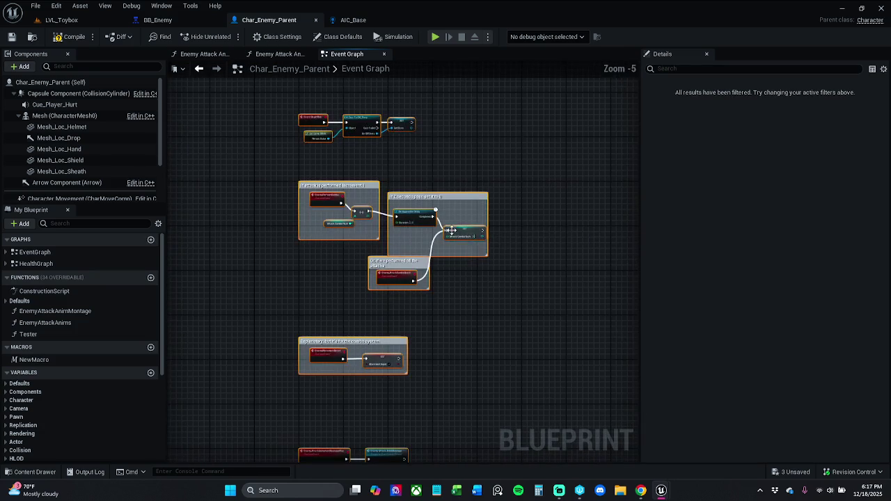
Step: Refresh the selected nodes and save Char_Enemy_Parent
right_click(460, 229)
click(505, 286)
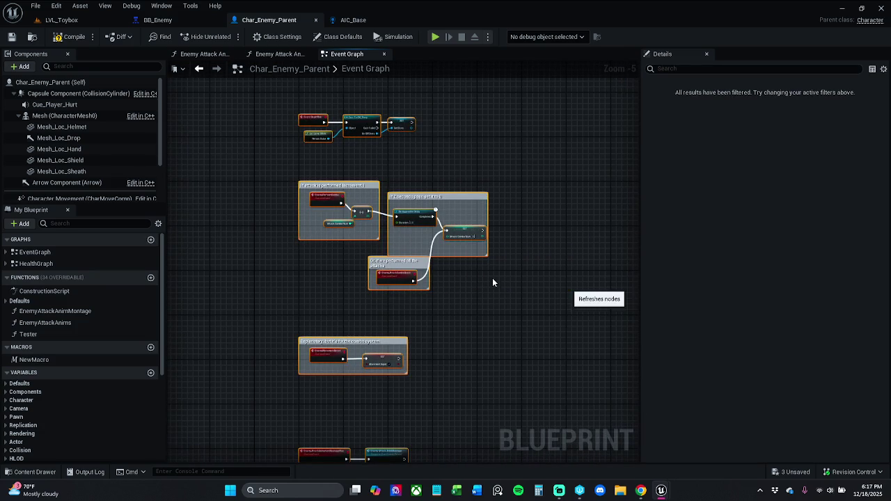
right_click(474, 233)
click(506, 292)
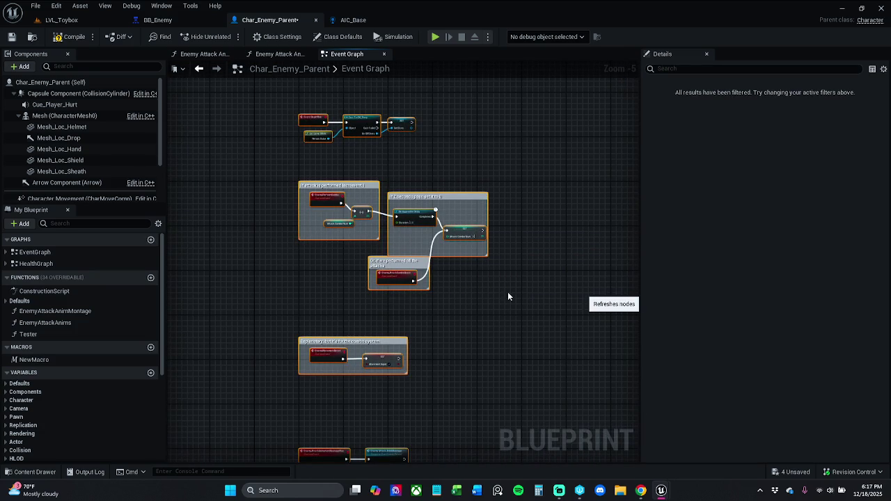
click(10, 37)
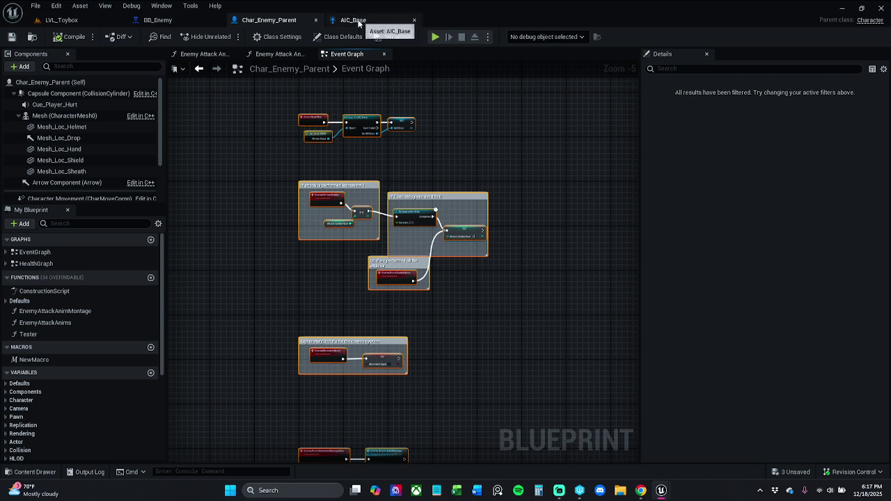
click(105, 19)
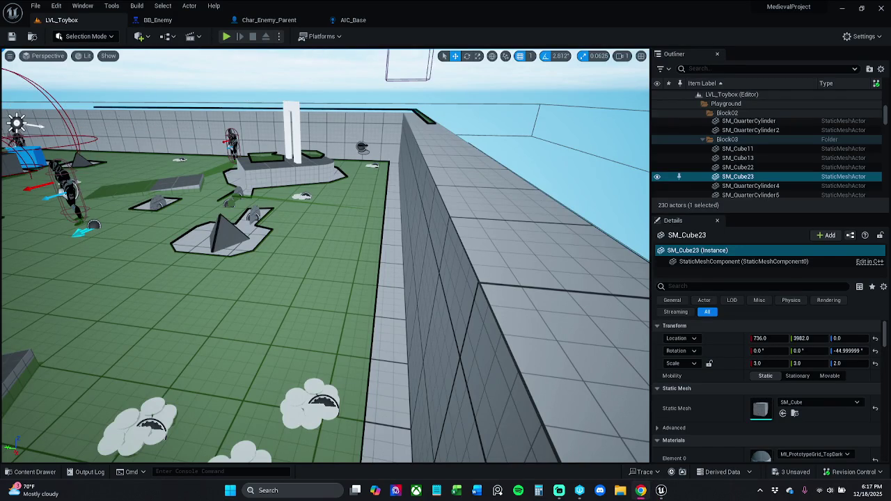
click(353, 19)
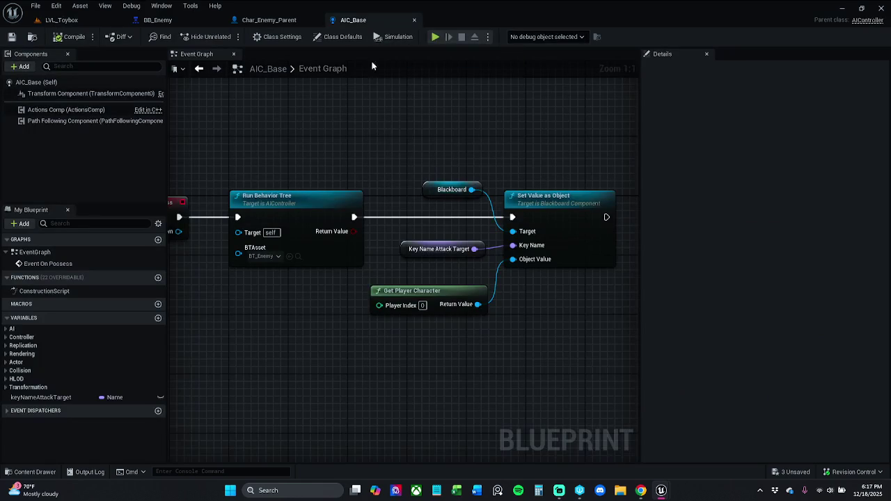
click(430, 251)
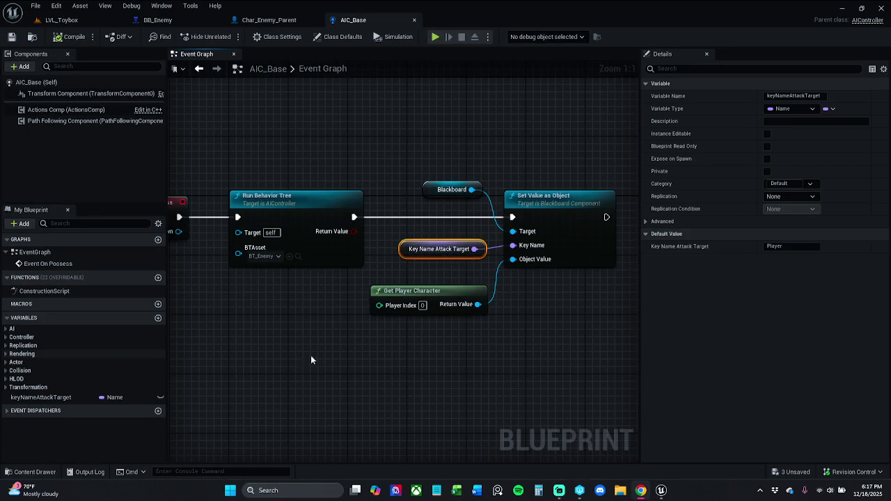
mouse_move(332, 360)
mouse_down()
mouse_move(308, 360)
mouse_move(355, 374)
mouse_up()
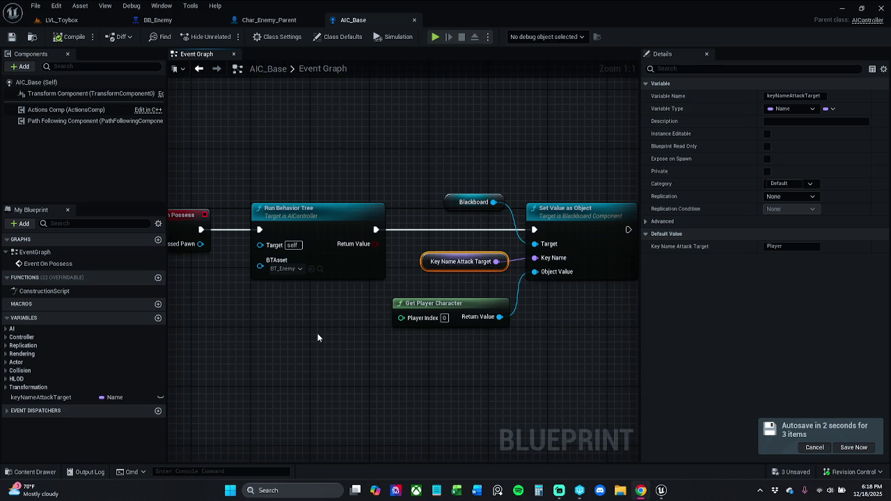
drag(322, 328, 381, 330)
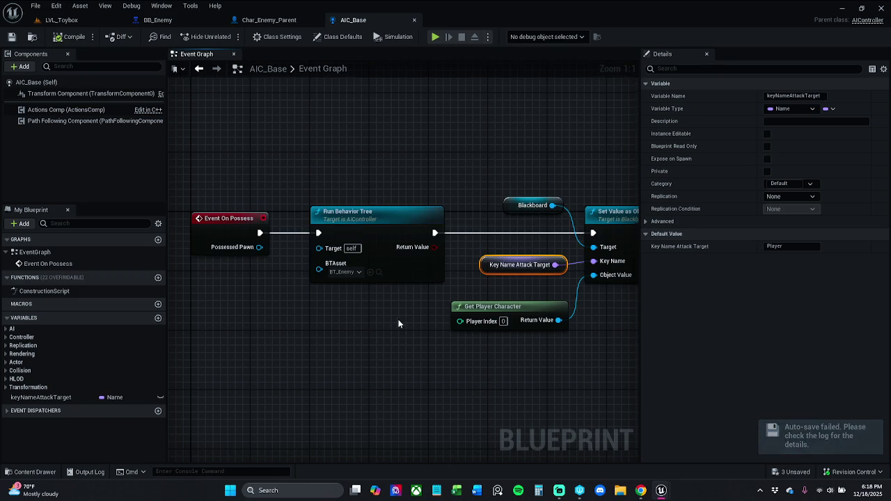
drag(348, 125, 327, 119)
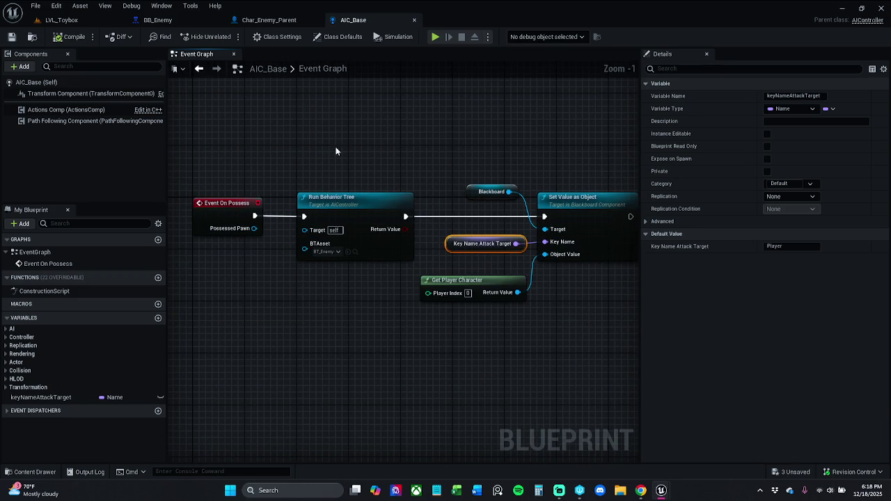
scroll(333, 146, down, 1)
drag(300, 146, 332, 139)
click(272, 20)
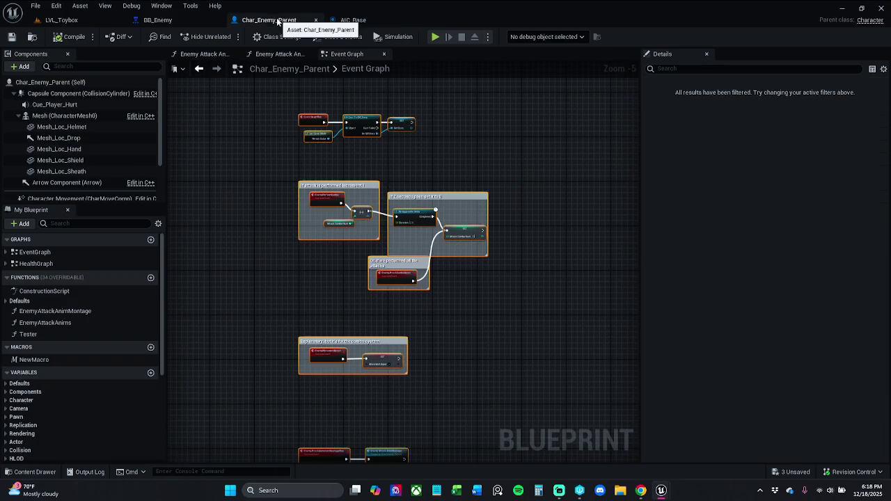
scroll(310, 187, up, 2)
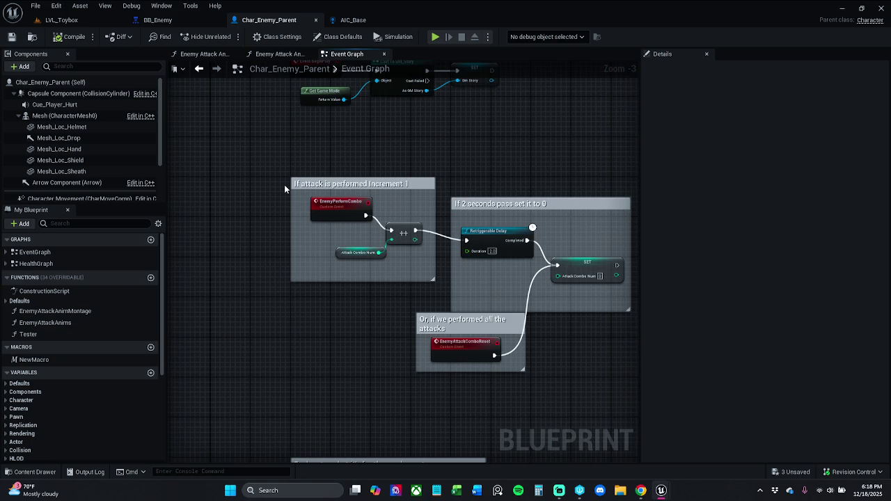
drag(288, 199, 254, 0)
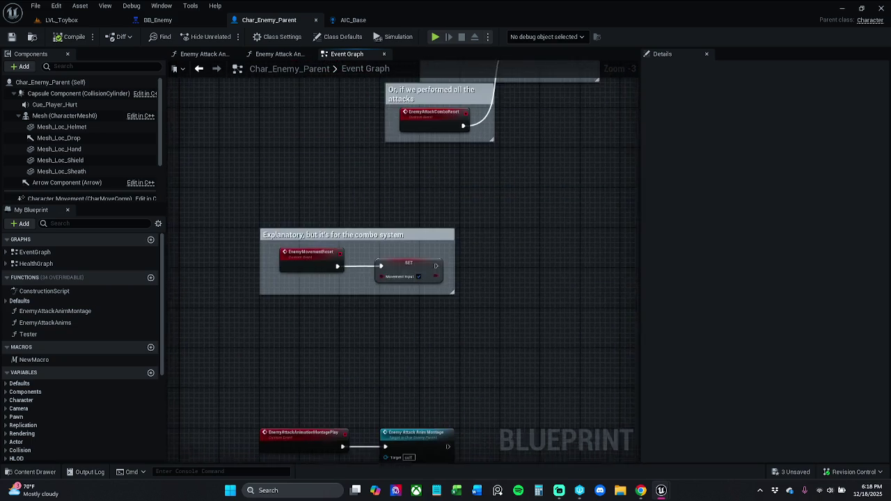
drag(380, 194, 440, 133)
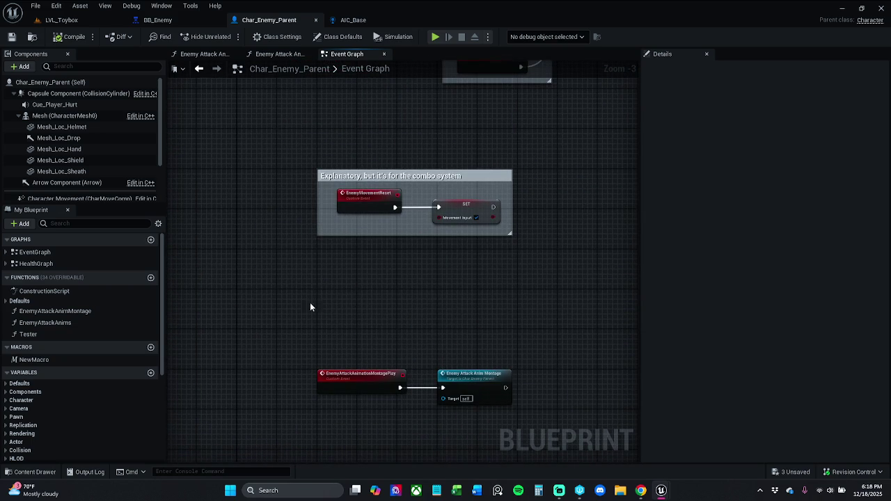
double_click(89, 311)
double_click(84, 322)
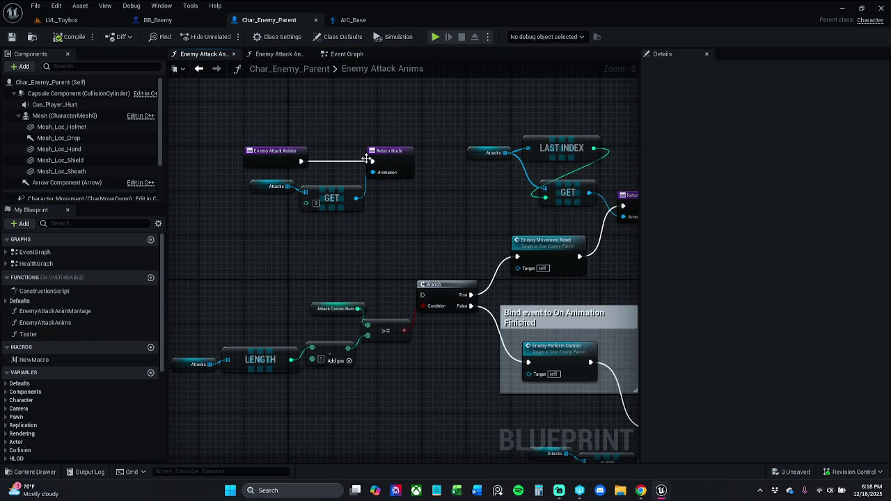
click(345, 54)
scroll(369, 149, down, 1)
drag(369, 148, 314, 281)
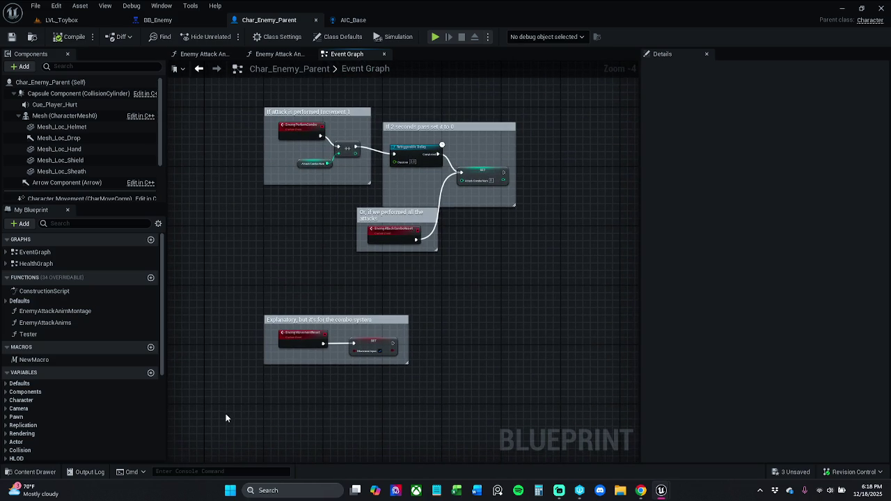
alt+click(346, 346)
click(321, 138)
alt+click(320, 136)
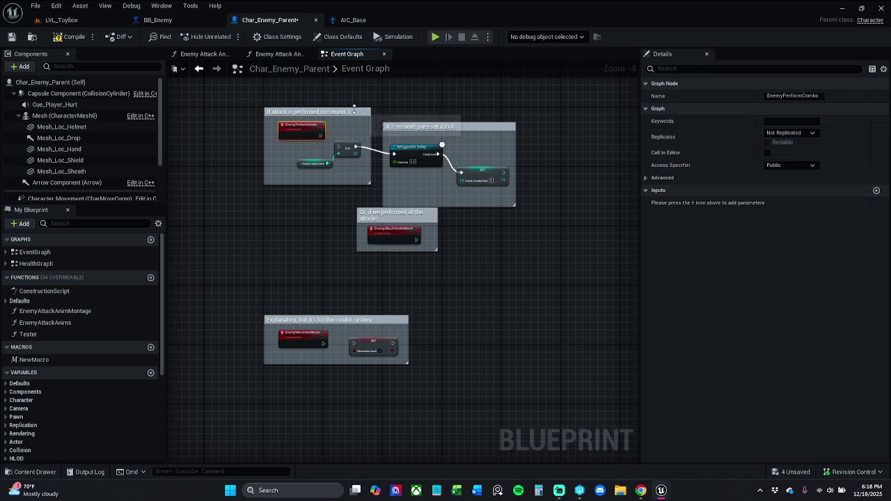
Step: Select the four combo-system comment boxes and tint them pink
click(356, 112)
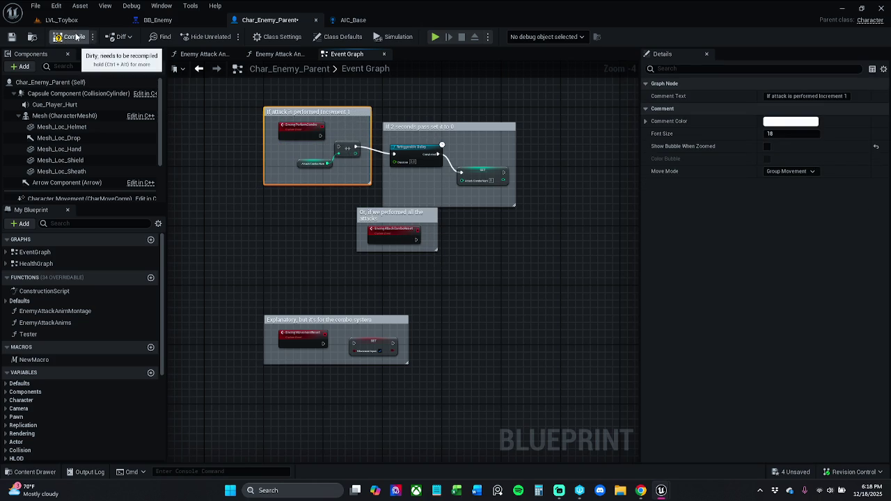
click(11, 37)
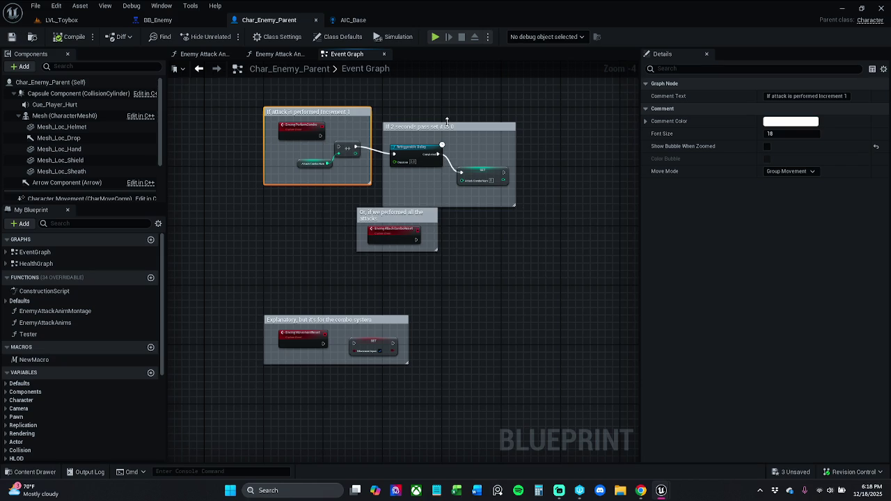
ctrl+click(445, 126)
ctrl+click(369, 213)
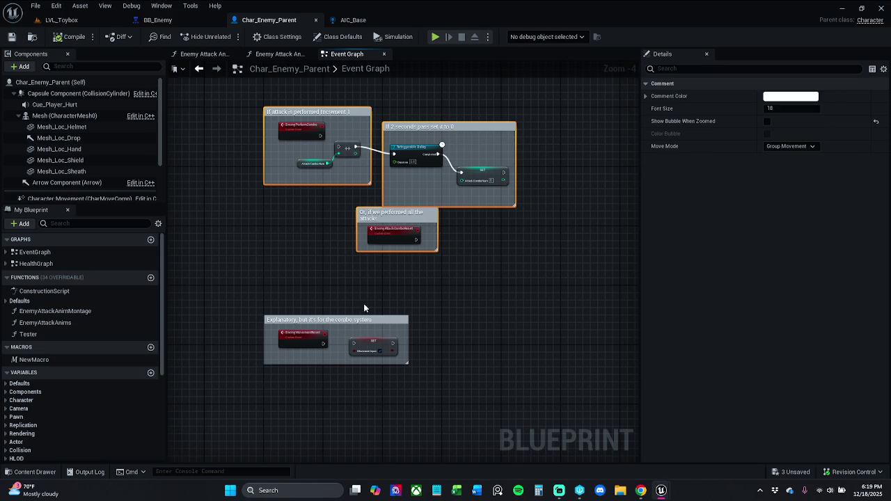
ctrl+click(359, 319)
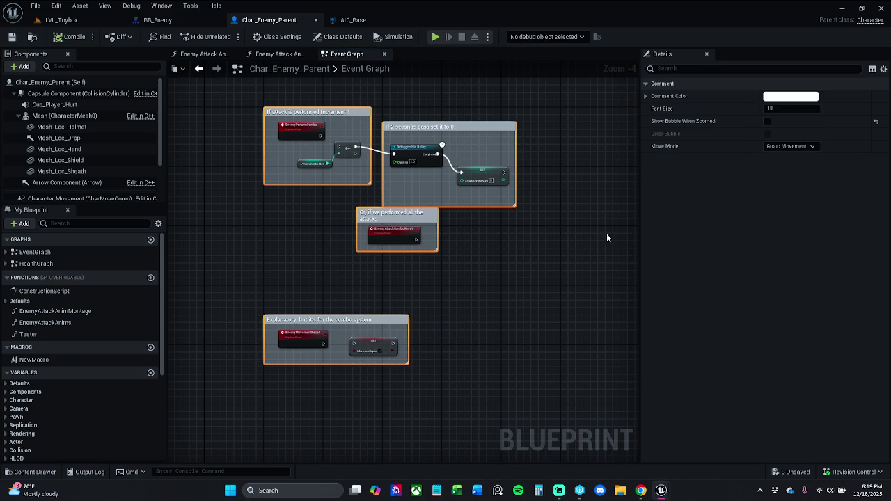
click(788, 96)
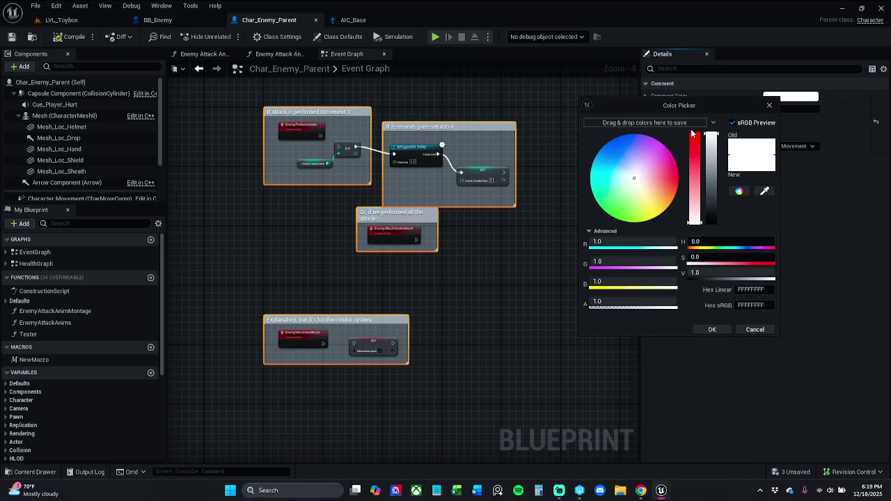
drag(695, 191, 697, 165)
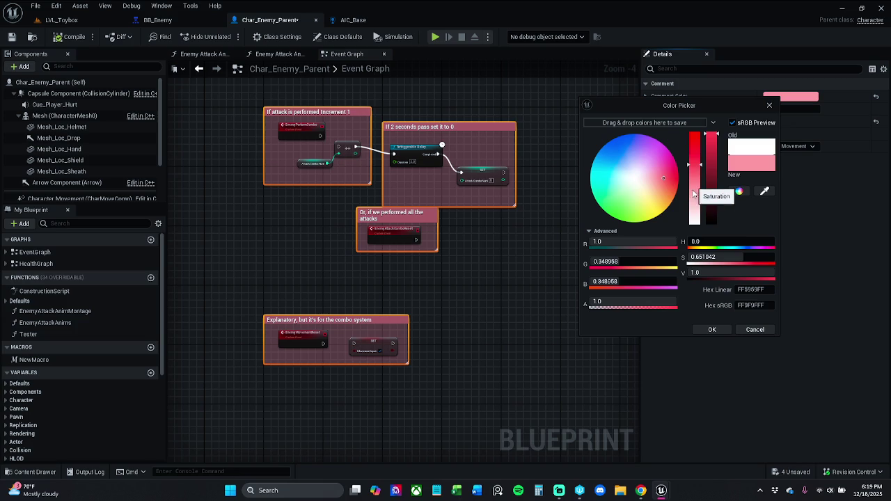
click(700, 330)
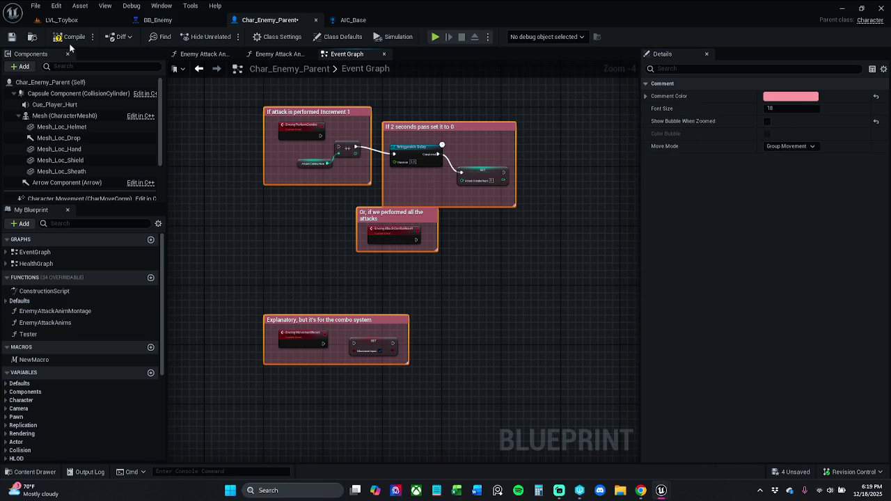
Step: Raise the comment colour's saturation to full red and save the blueprint
click(791, 97)
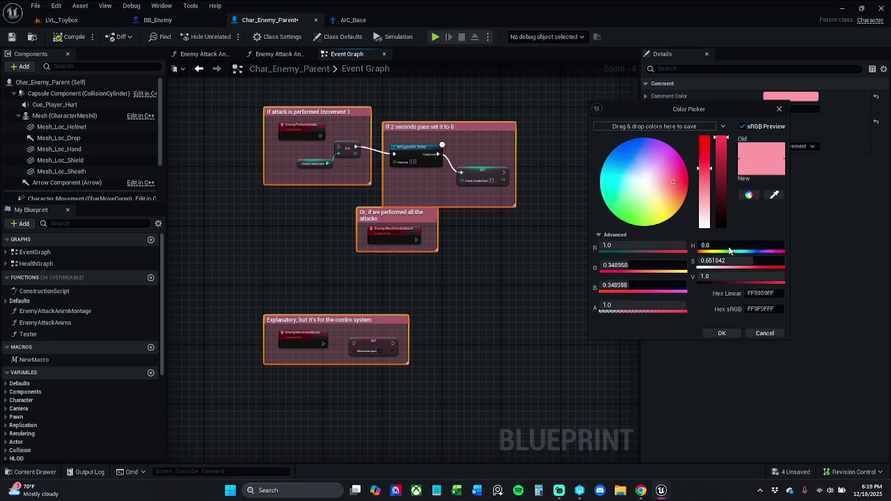
mouse_move(704, 167)
mouse_down()
mouse_move(707, 138)
mouse_move(710, 146)
mouse_up()
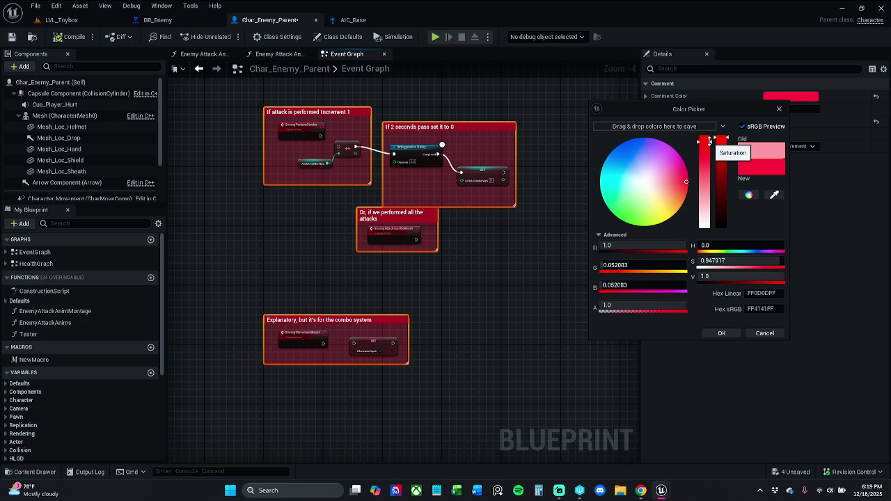
click(722, 333)
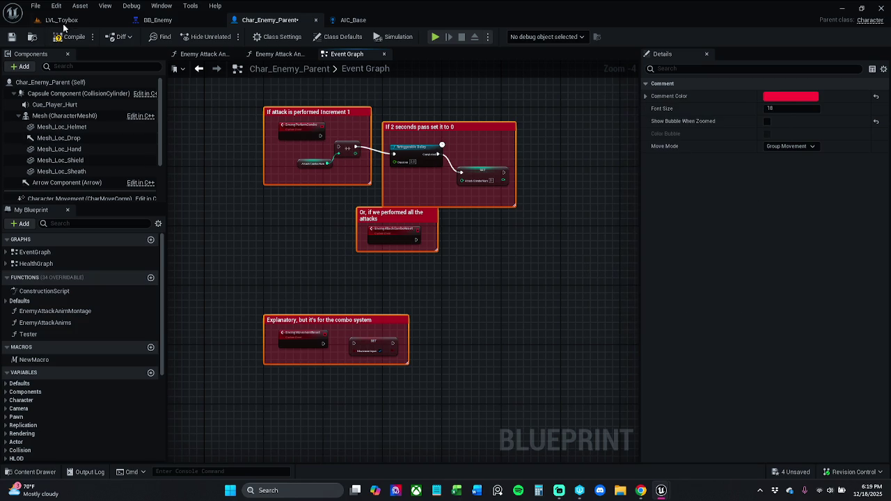
click(11, 37)
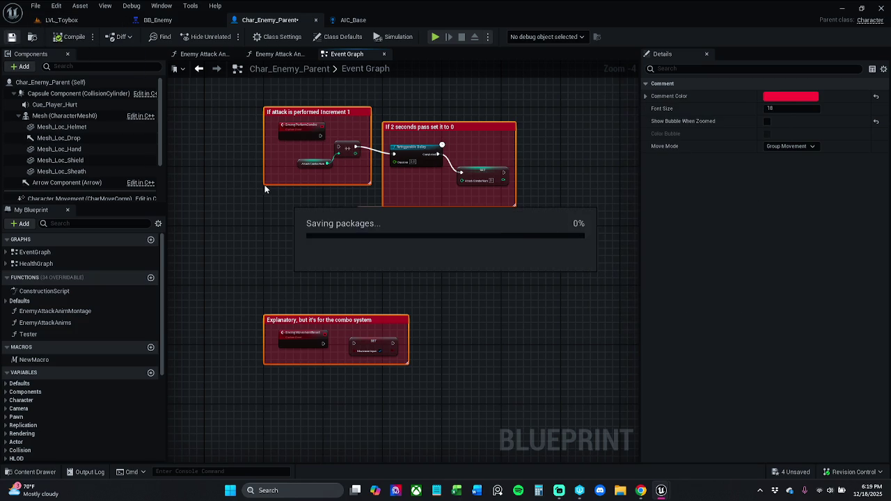
Step: Wrap the red comments in an 'I need new animations' comment that shows a bubble when zoomed
scroll(267, 166, down, 7)
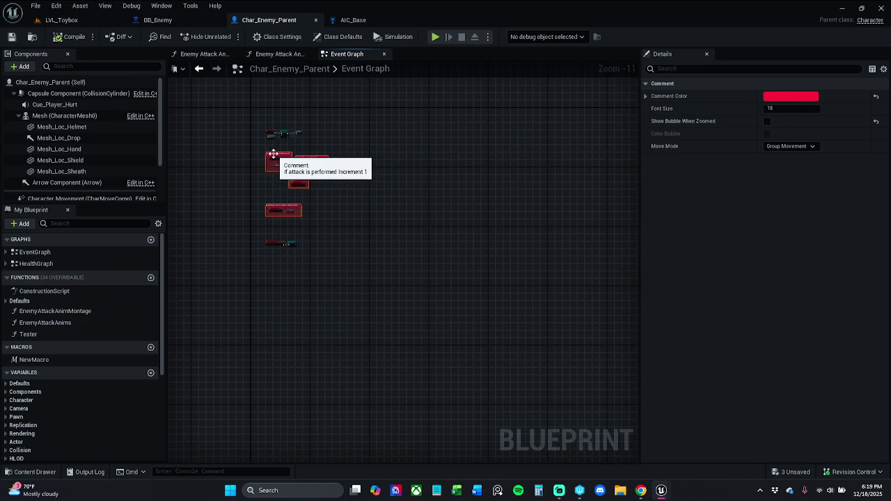
scroll(269, 155, up, 3)
click(317, 151)
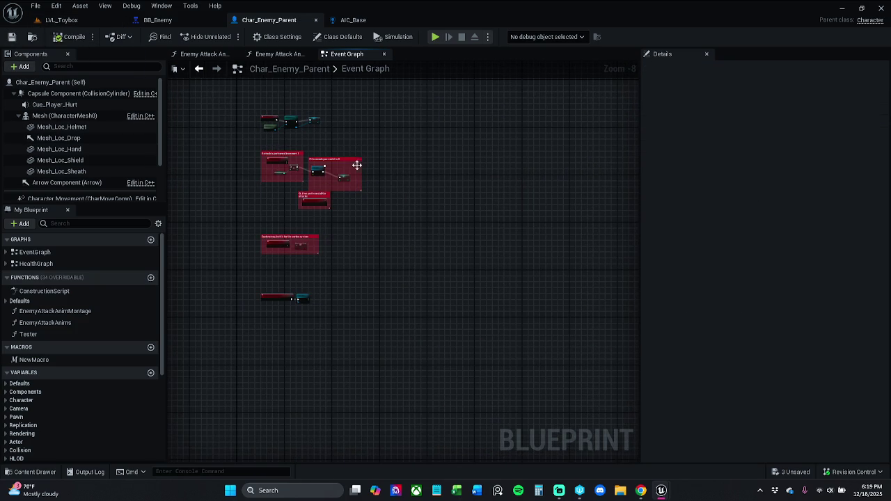
drag(238, 276, 403, 148)
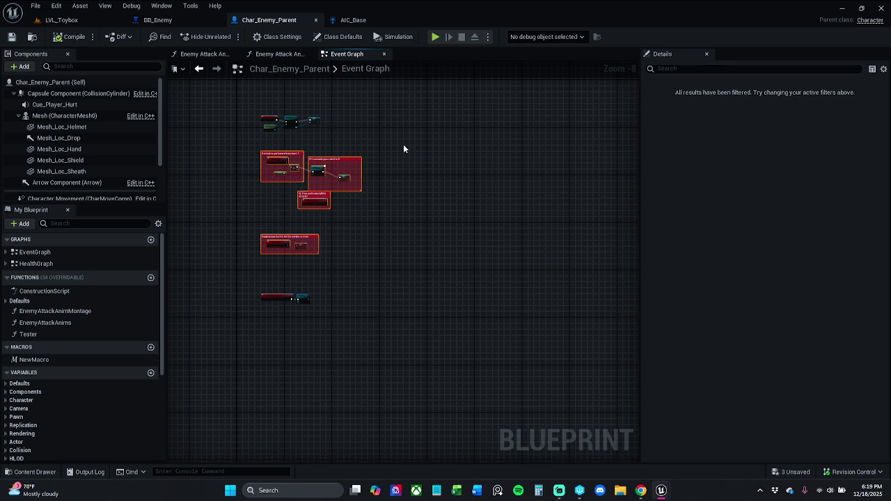
key(c)
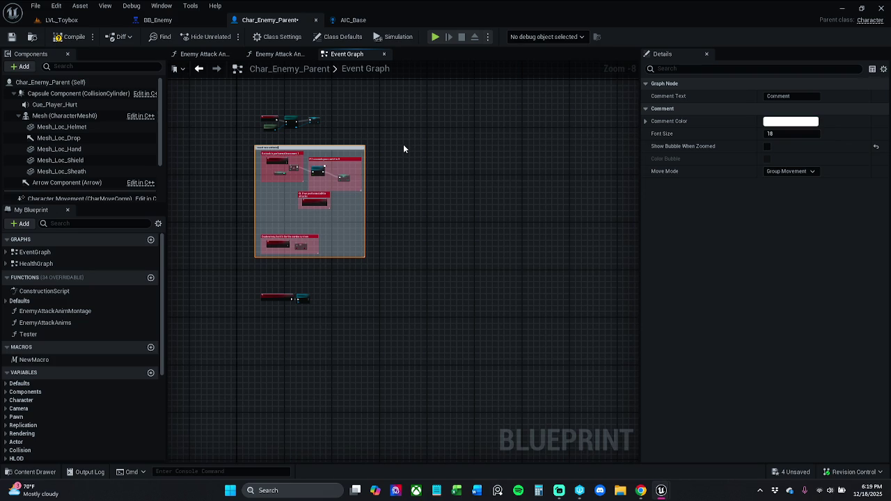
key(Return)
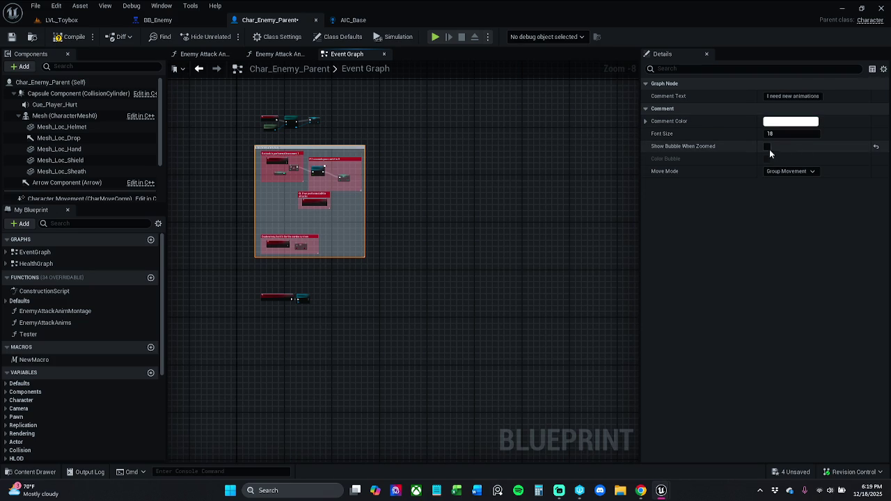
click(767, 146)
Step: Reposition the 'I need new animations' comment alongside the BeginPlay nodes
scroll(355, 160, up, 2)
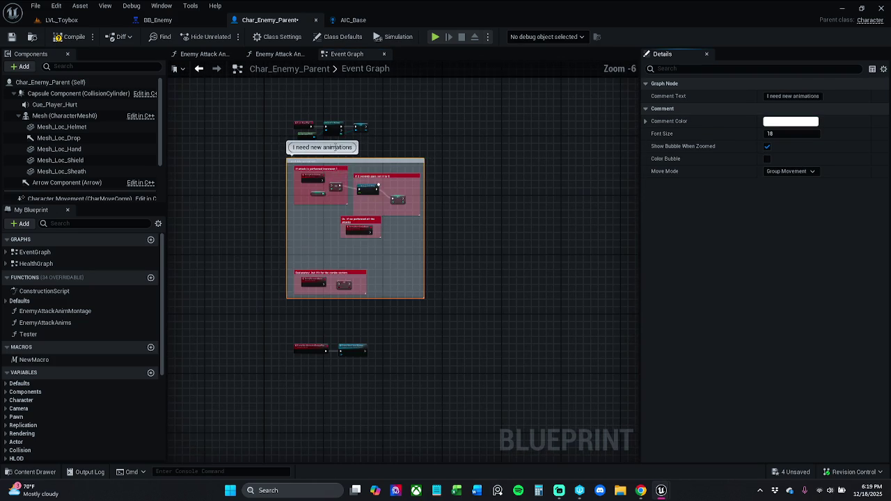
mouse_move(323, 165)
mouse_down()
mouse_move(327, 16)
mouse_move(330, 240)
mouse_up()
scroll(331, 265, down, 4)
scroll(319, 339, up, 7)
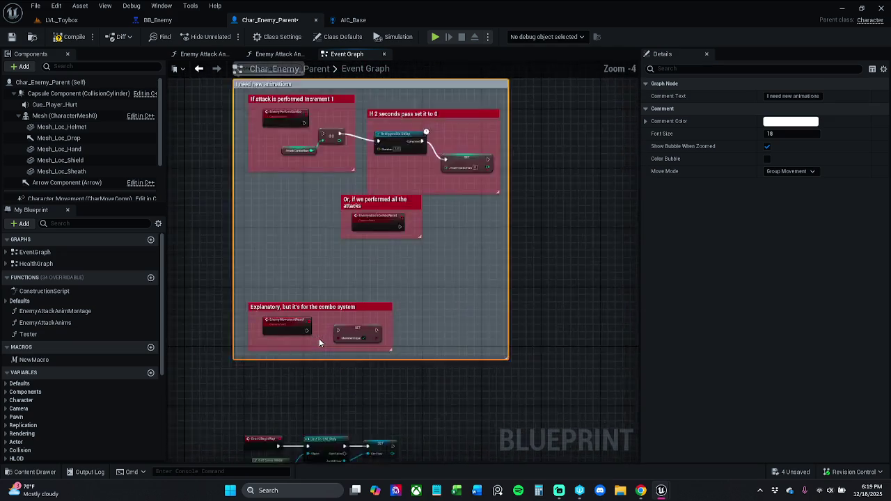
mouse_move(338, 390)
mouse_down()
mouse_move(412, 226)
mouse_move(435, 324)
mouse_move(410, 360)
mouse_move(380, 223)
mouse_move(335, 203)
mouse_up()
mouse_move(345, 159)
mouse_down()
mouse_move(359, 157)
mouse_move(352, 157)
mouse_up()
drag(384, 394, 386, 152)
mouse_move(434, 340)
mouse_down()
mouse_move(367, 181)
mouse_move(373, 118)
mouse_move(376, 243)
mouse_move(330, 360)
mouse_move(440, 381)
mouse_up()
mouse_move(378, 366)
mouse_down()
mouse_move(427, 16)
mouse_move(390, 183)
mouse_move(400, 199)
mouse_move(396, 191)
mouse_move(377, 229)
mouse_up()
Step: Move the BeginPlay, Cast, SET and Get Game Mode nodes into place and save
drag(309, 362, 567, 258)
mouse_move(434, 267)
mouse_down()
mouse_move(422, 363)
mouse_move(432, 364)
mouse_move(431, 384)
mouse_up()
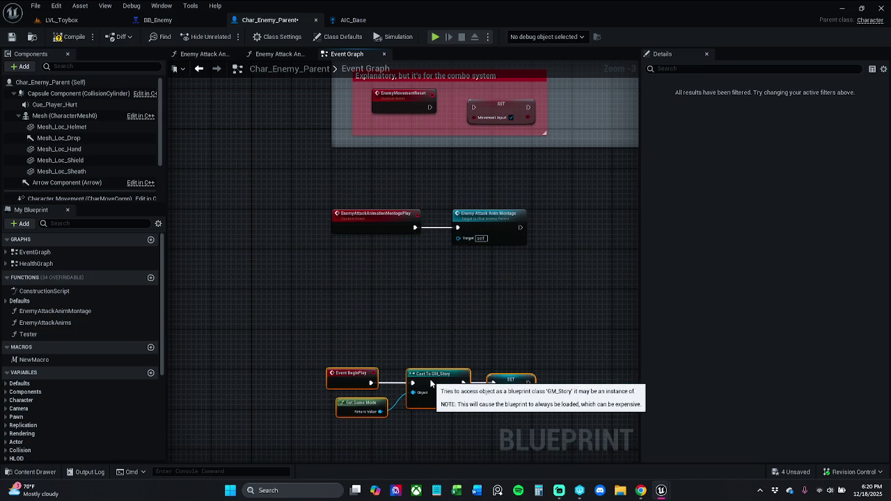
mouse_move(357, 375)
mouse_down()
mouse_move(362, 371)
mouse_move(344, 374)
mouse_up()
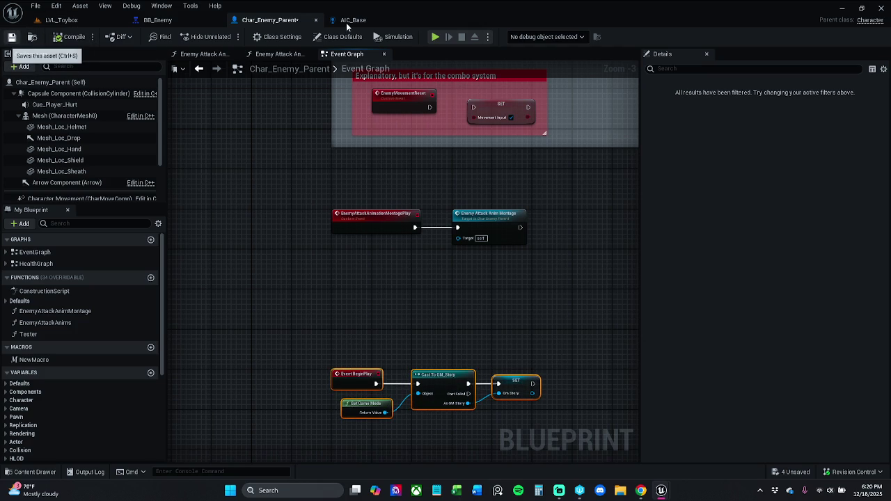
key(ctrl+s)
click(369, 21)
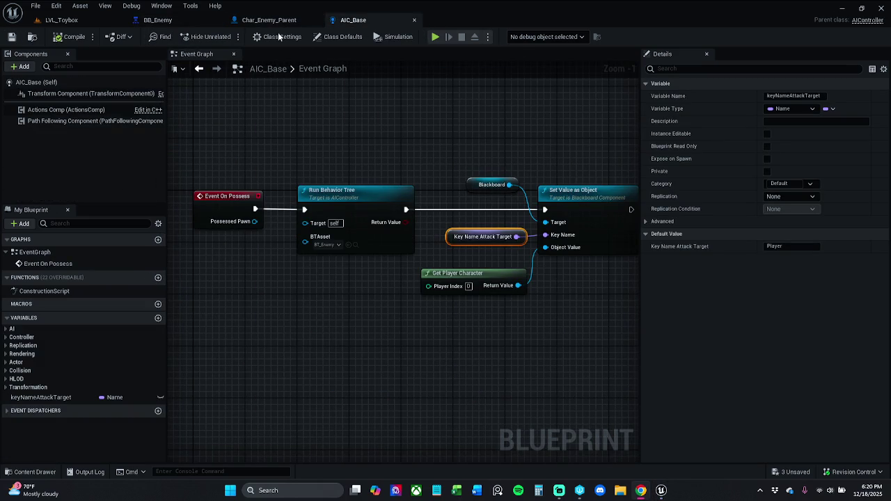
Step: Reorder the editor tabs, switch BB_Enemy to the BT_Enemy behavior tree and open BTT_TargetLocation
click(164, 20)
drag(268, 26, 170, 28)
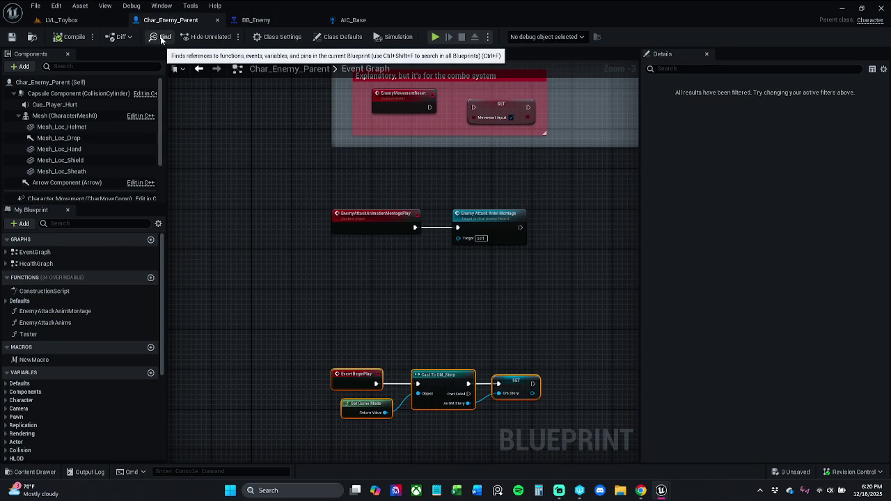
click(366, 21)
click(275, 25)
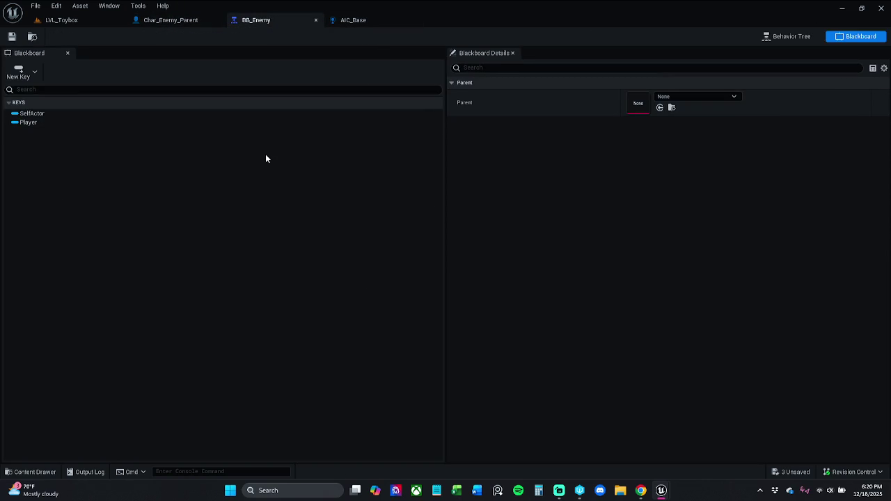
click(792, 38)
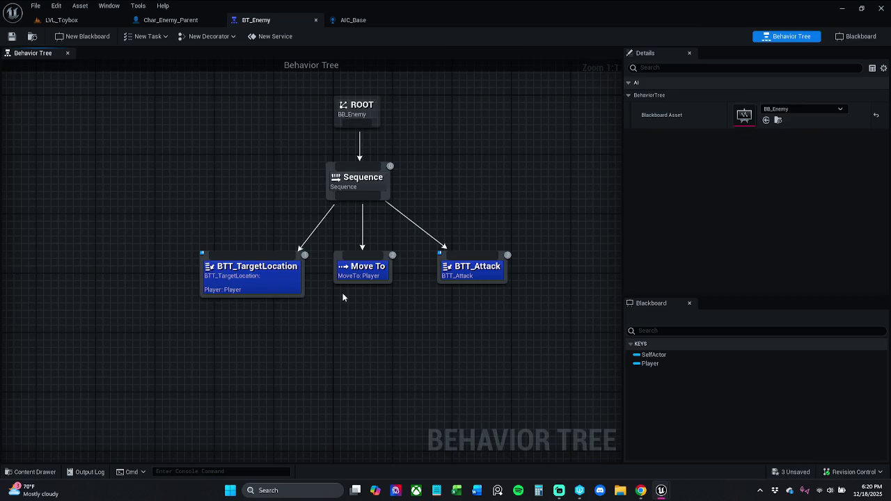
drag(342, 297, 315, 308)
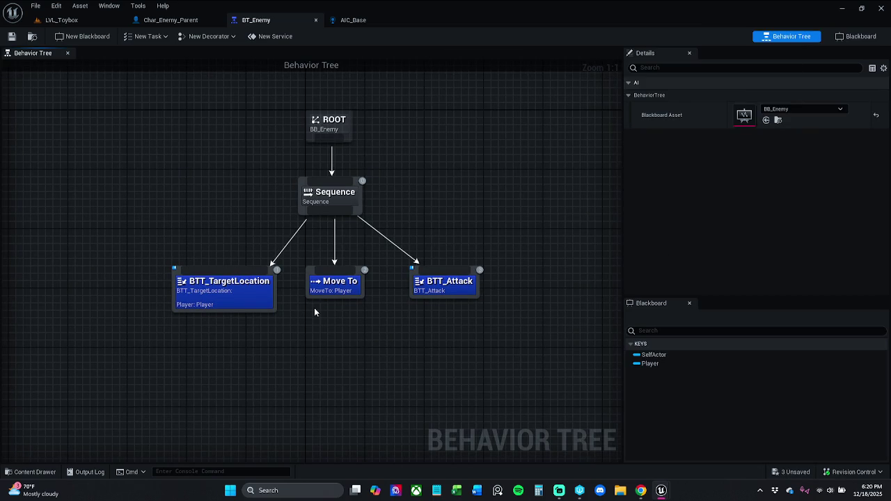
double_click(252, 299)
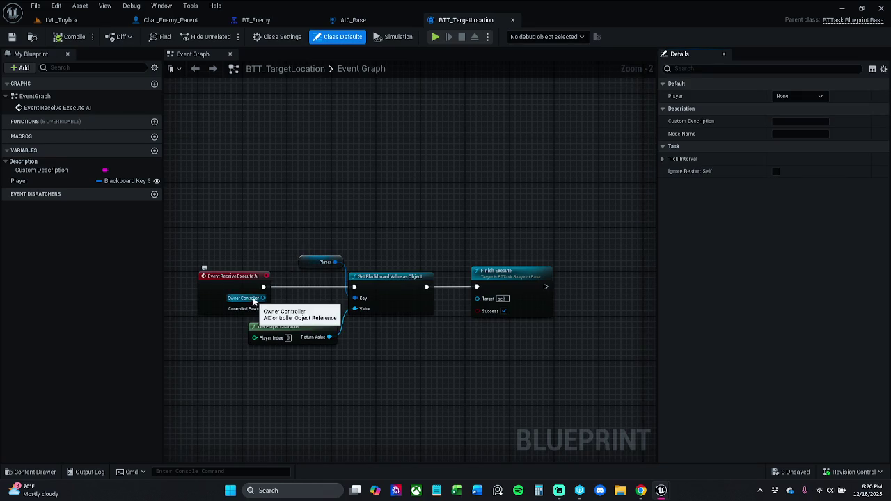
Step: Inspect the Player variable, save BT_Enemy, and reopen BTT_TargetLocation from its task
scroll(423, 226, up, 2)
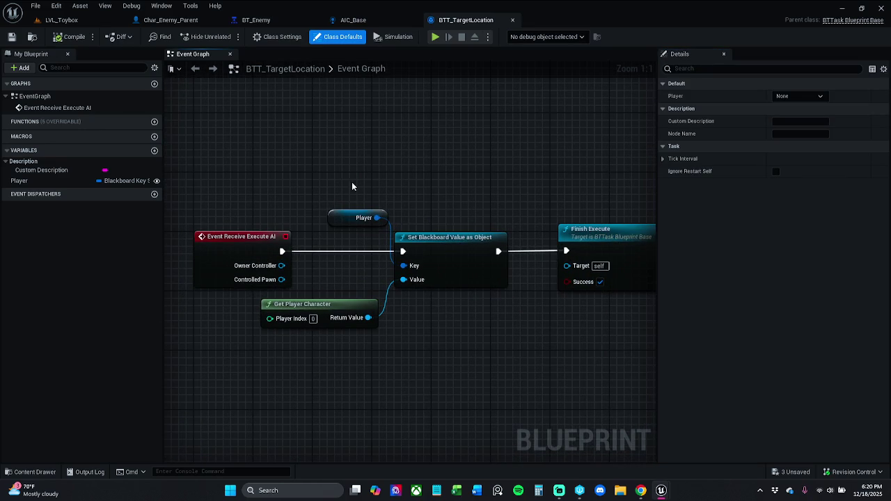
click(348, 219)
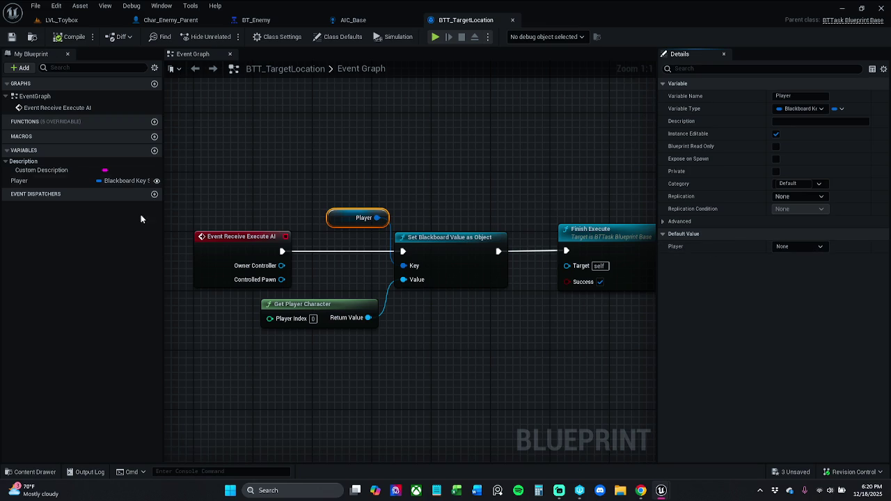
click(29, 182)
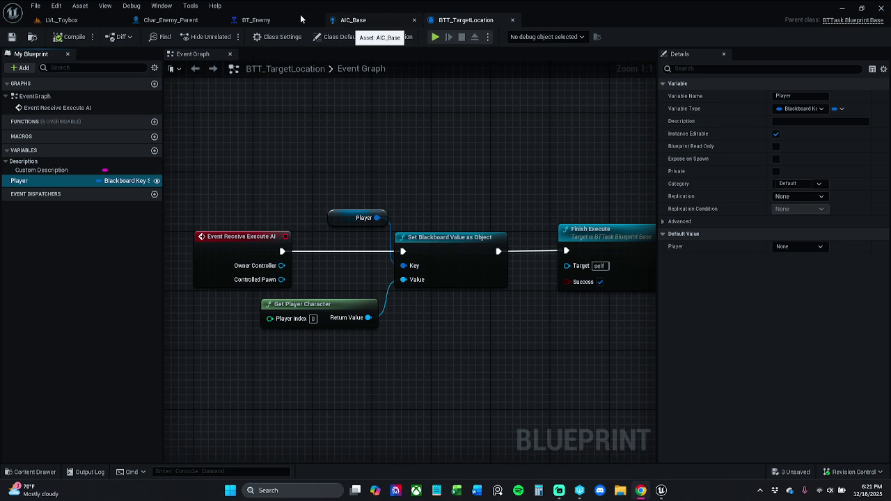
click(278, 21)
click(388, 255)
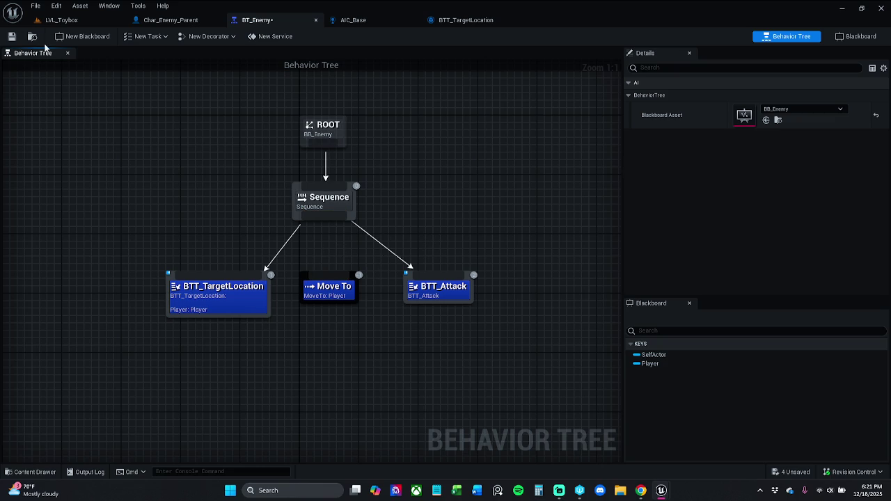
click(11, 36)
double_click(213, 304)
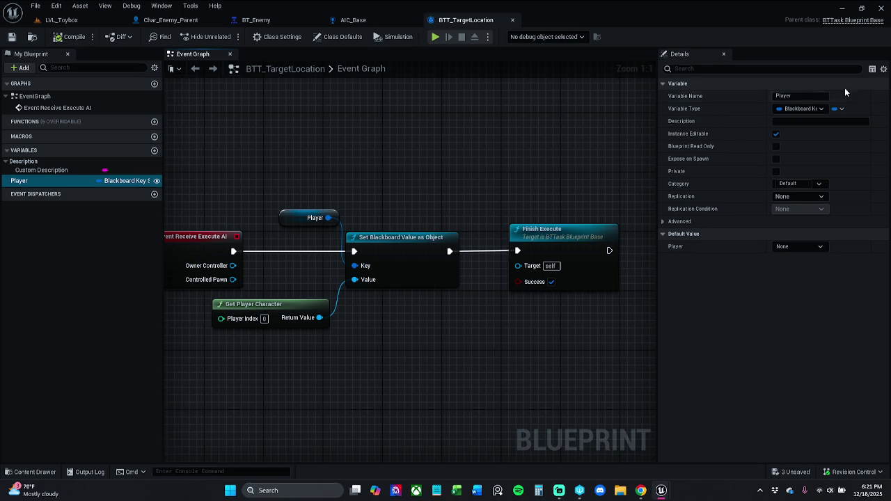
Step: Rename the Player variable to 'player', save BTT_TargetLocation, and return to BT_Enemy
click(795, 97)
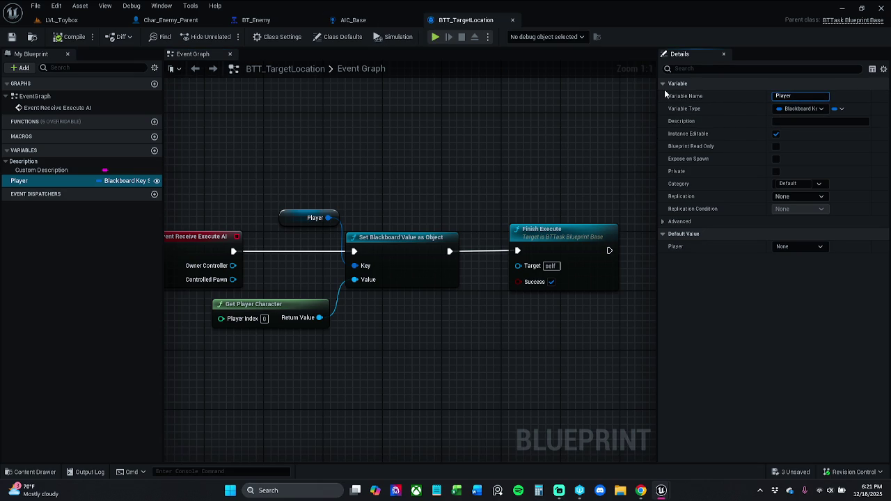
key(BackSpace)
text(p)
key(Return)
click(11, 36)
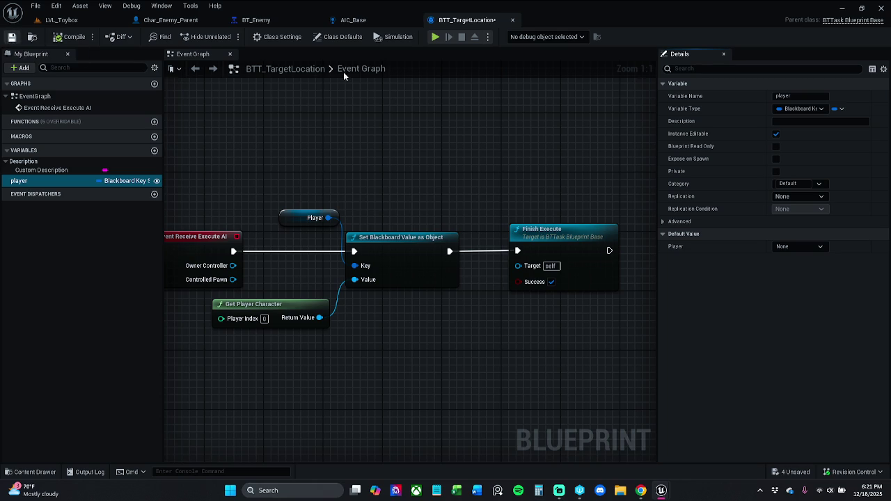
click(353, 19)
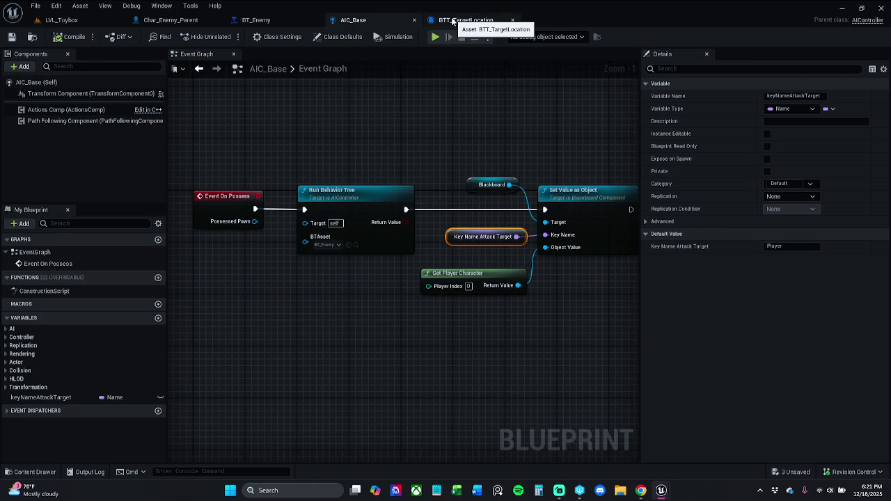
click(285, 21)
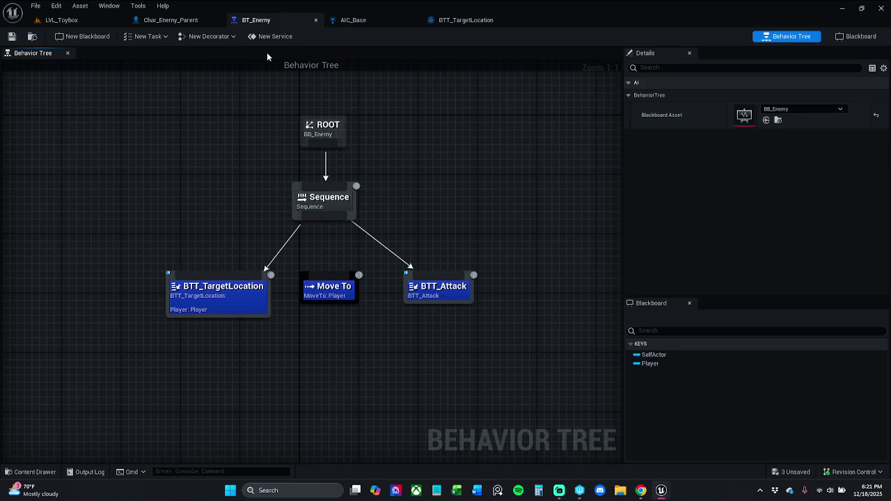
Step: Line up the Move To, BTT_TargetLocation and BTT_Attack task nodes in one row
click(331, 298)
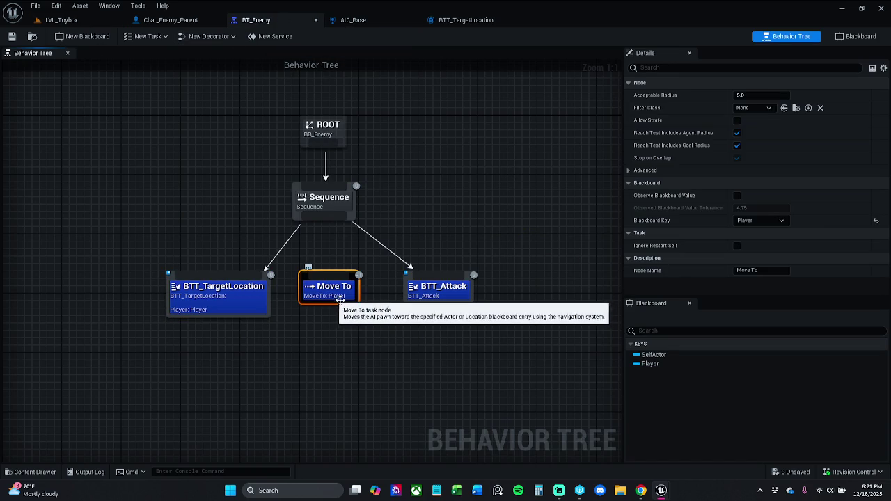
drag(330, 298, 332, 319)
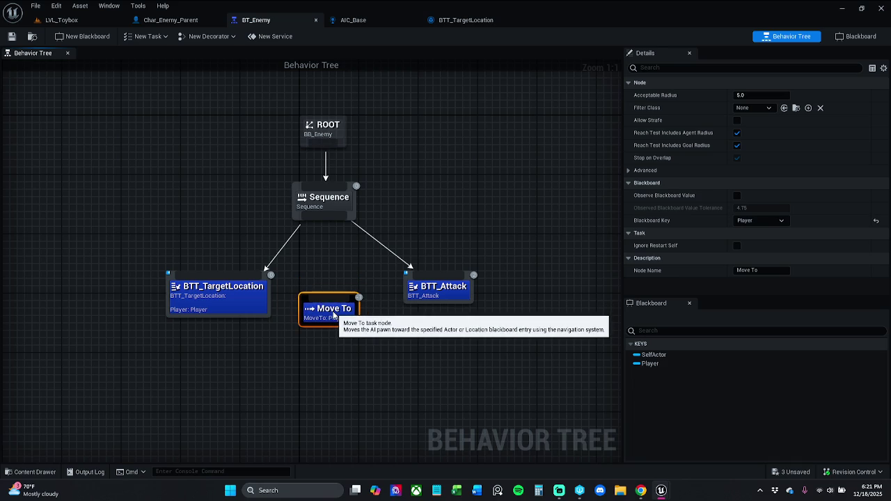
drag(254, 294, 268, 325)
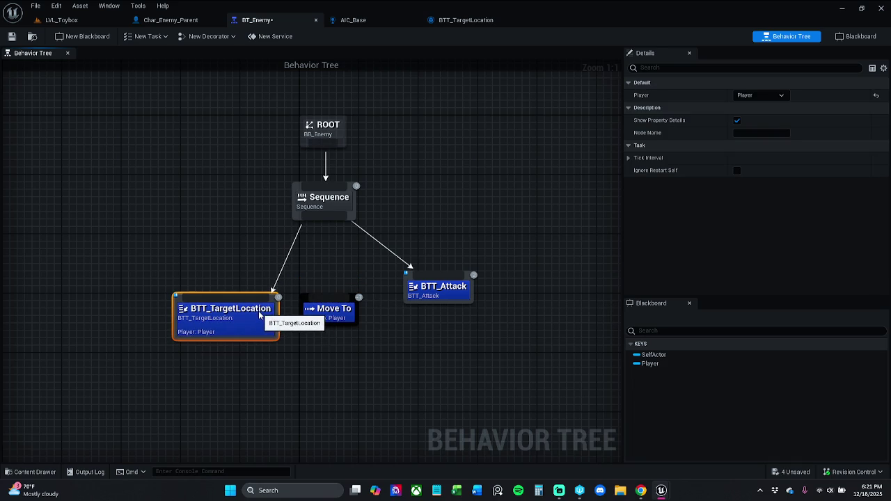
drag(343, 324, 278, 323)
drag(355, 295, 356, 318)
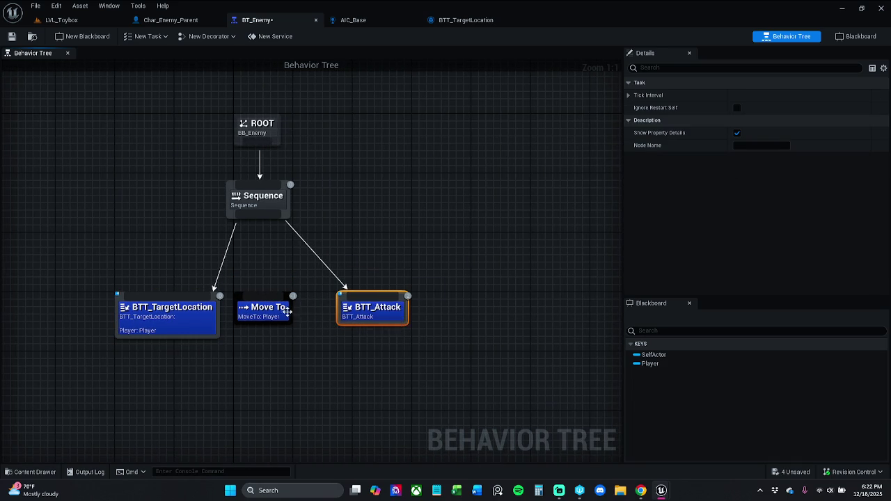
drag(288, 311, 303, 313)
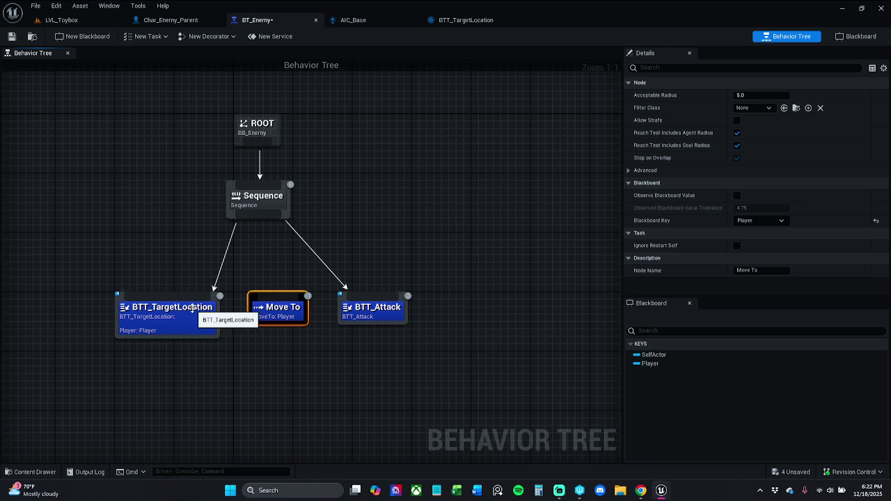
drag(173, 364, 417, 289)
drag(209, 318, 191, 319)
Step: Link the Sequence node to Move To, then switch back to LVL_Toybox
click(246, 275)
drag(259, 213, 265, 304)
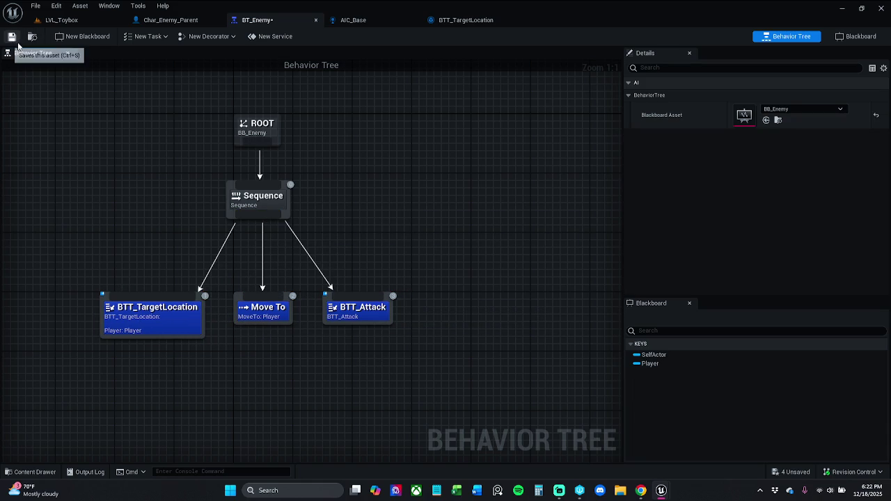
drag(129, 209, 195, 200)
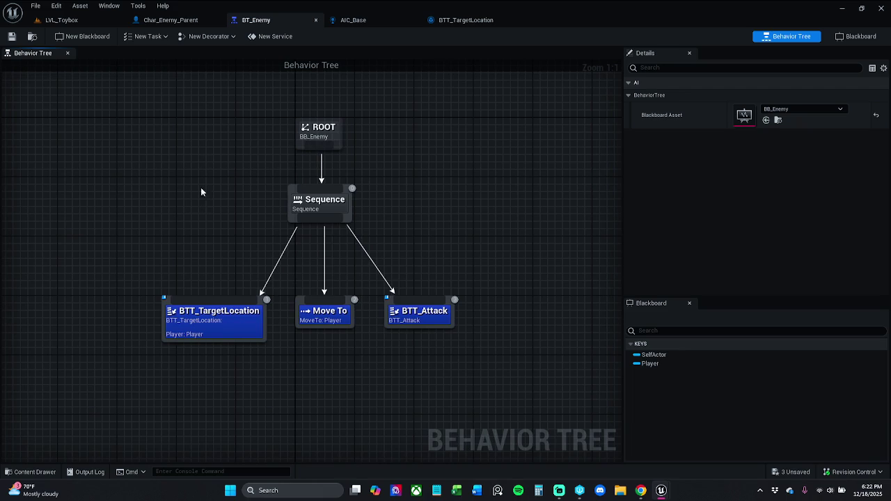
click(89, 21)
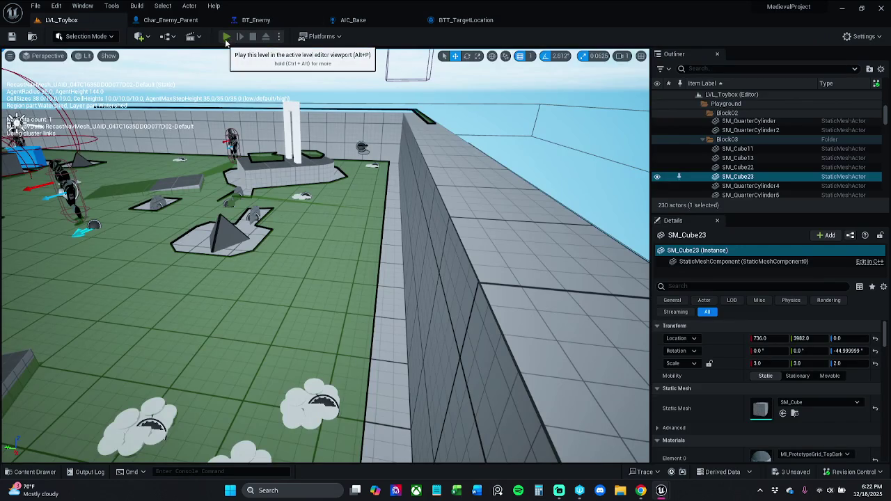
Step: Run a brief play-test, moving the character forward, then stop it
click(227, 39)
key(w)
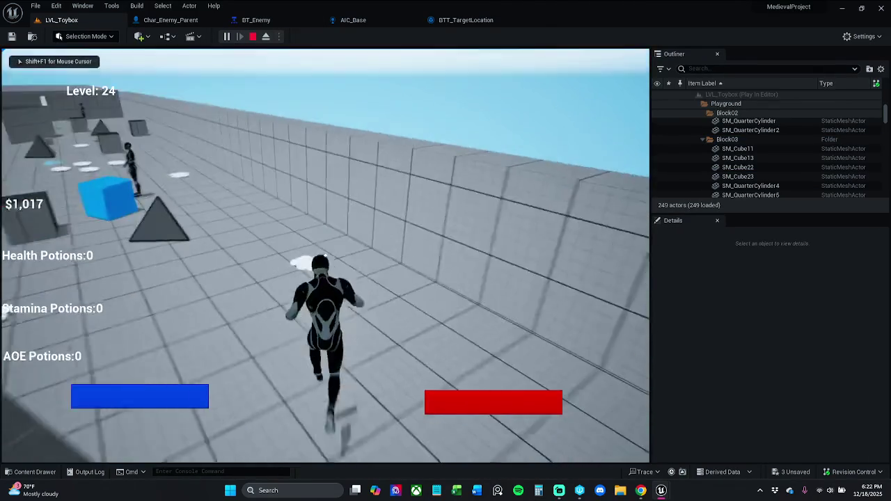
key(w)
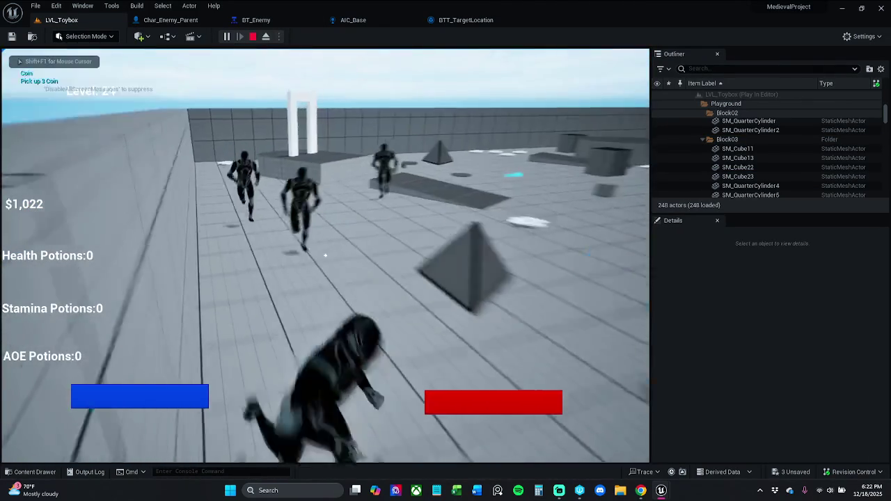
key(Escape)
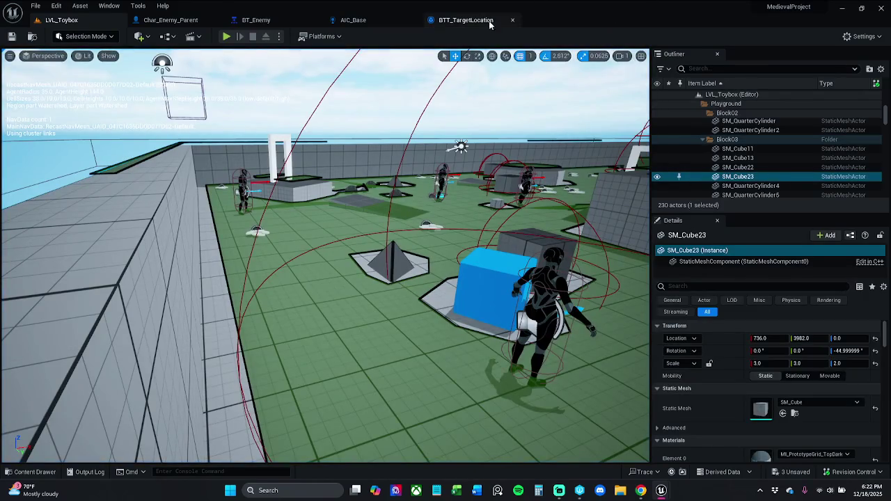
Step: Unlink Move To from the Sequence in BT_Enemy, save, and start another play-test in LVL_Toybox
click(473, 20)
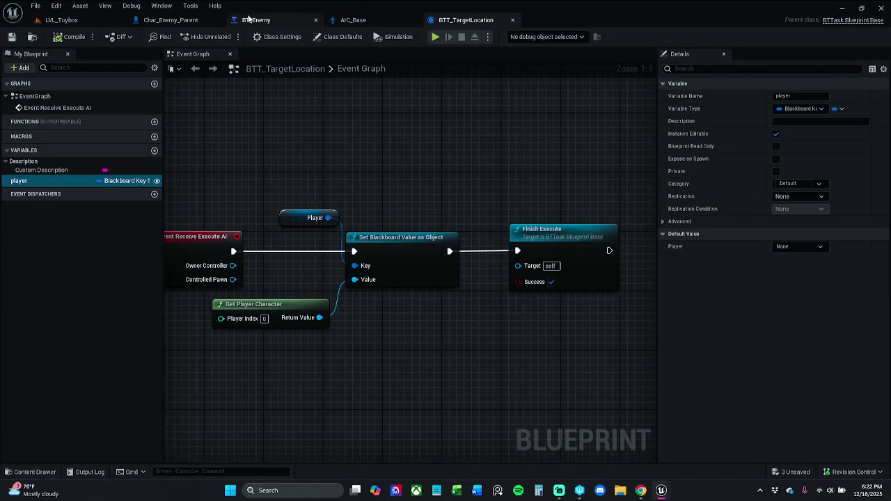
click(275, 20)
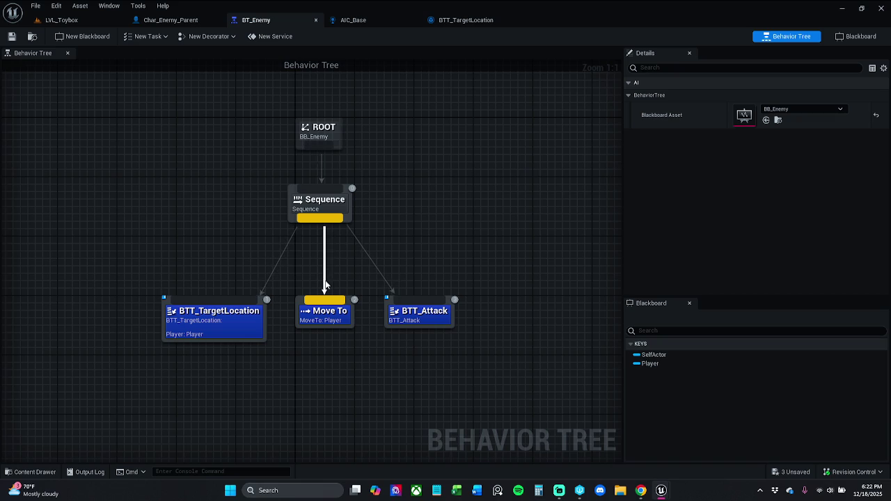
drag(325, 284, 325, 284)
click(16, 37)
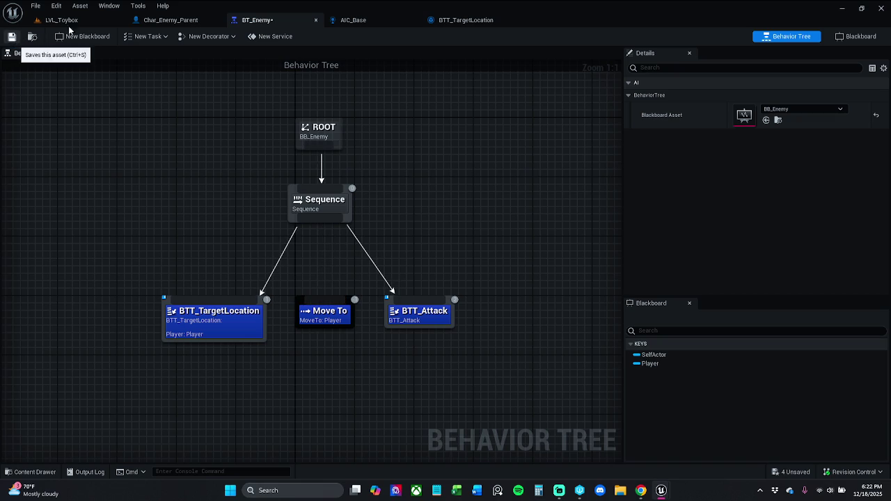
click(78, 22)
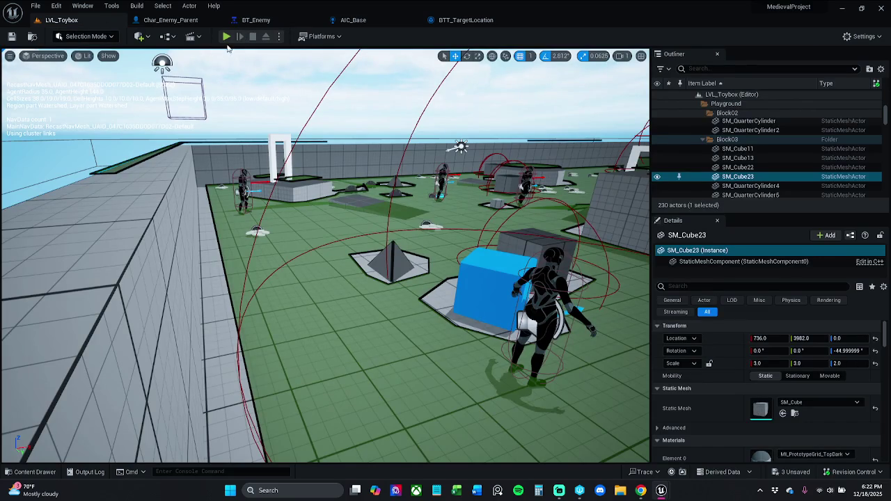
click(227, 36)
Step: Run through the doorway, use the AOE potion, grab a stamina potion, and attack the enemy
key(w)
key(w)
key(w)
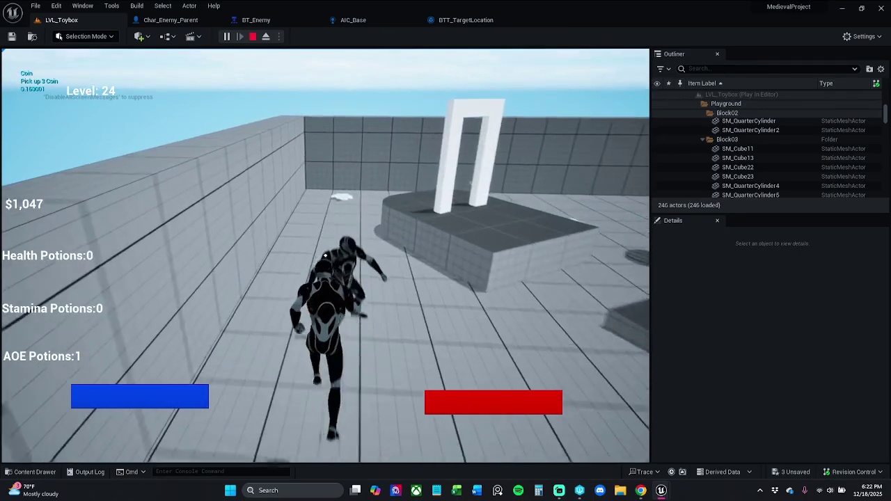
key(w)
key(w)
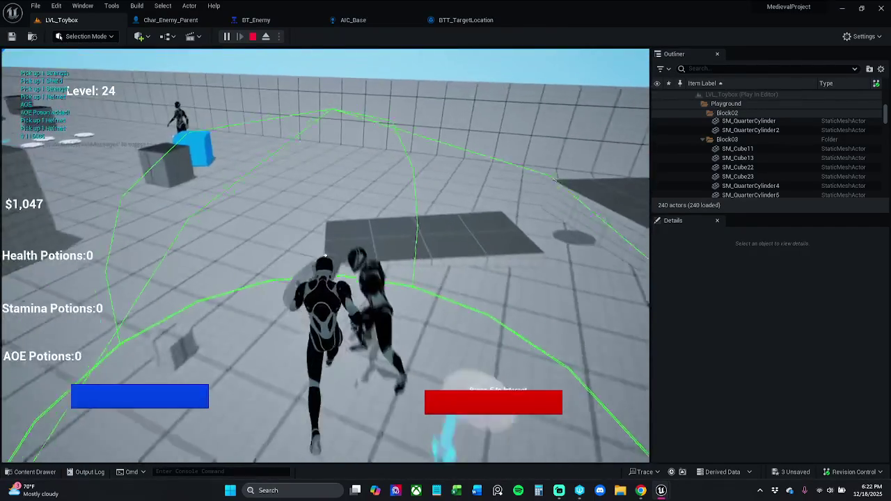
key(w)
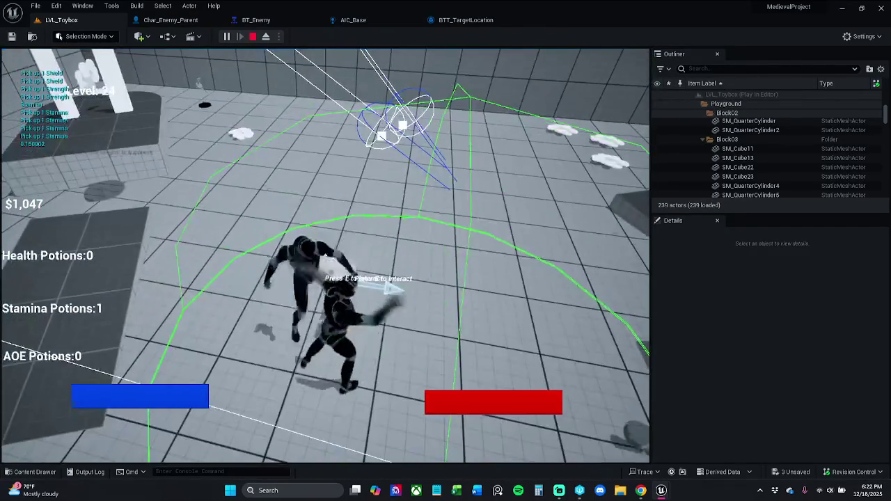
click(325, 256)
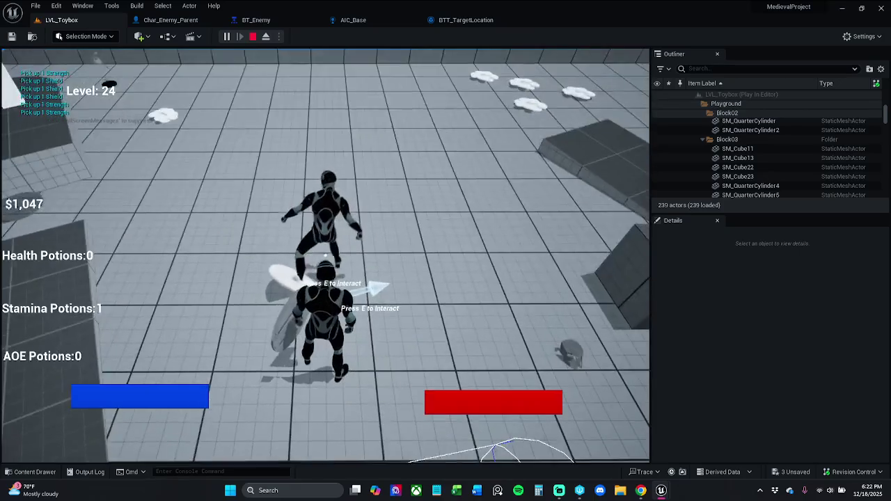
click(324, 255)
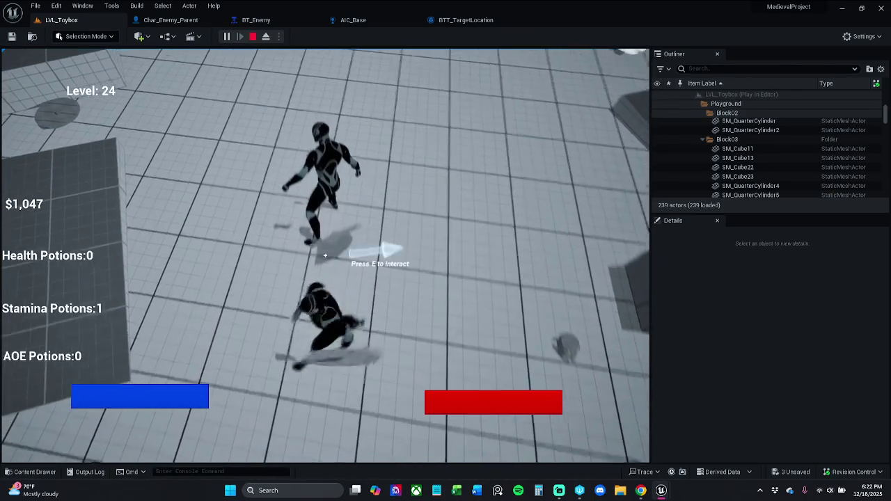
Step: Keep fighting the enemy and collect nearby pickups with E, then end the play session
key(w)
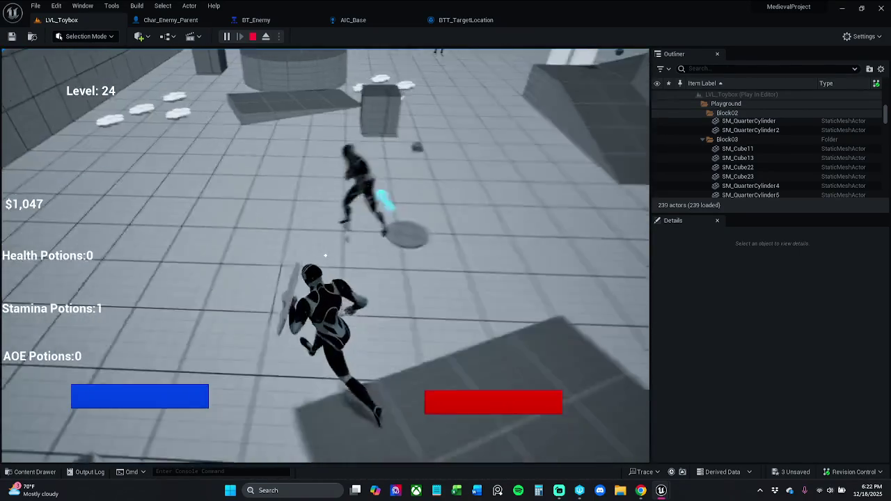
key(e)
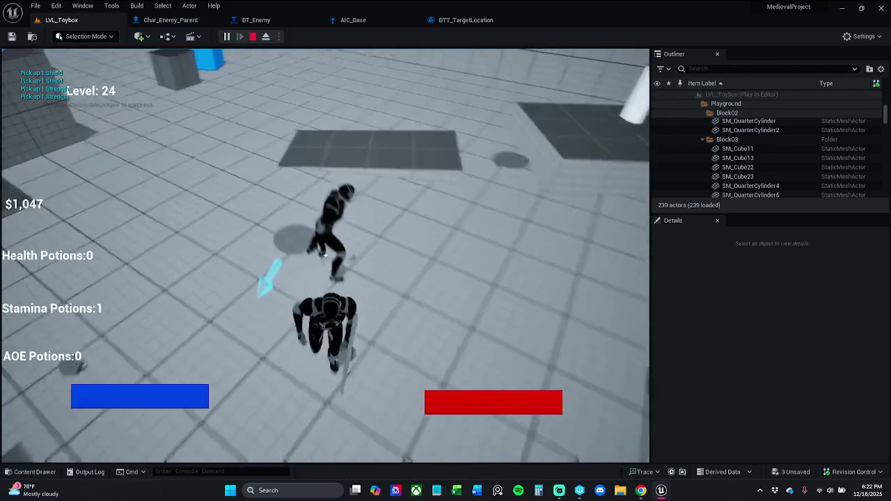
click(324, 255)
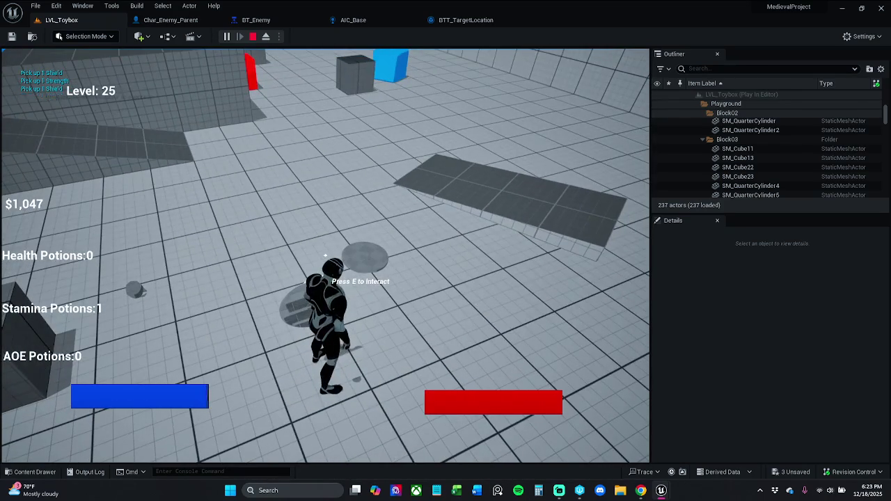
key(Escape)
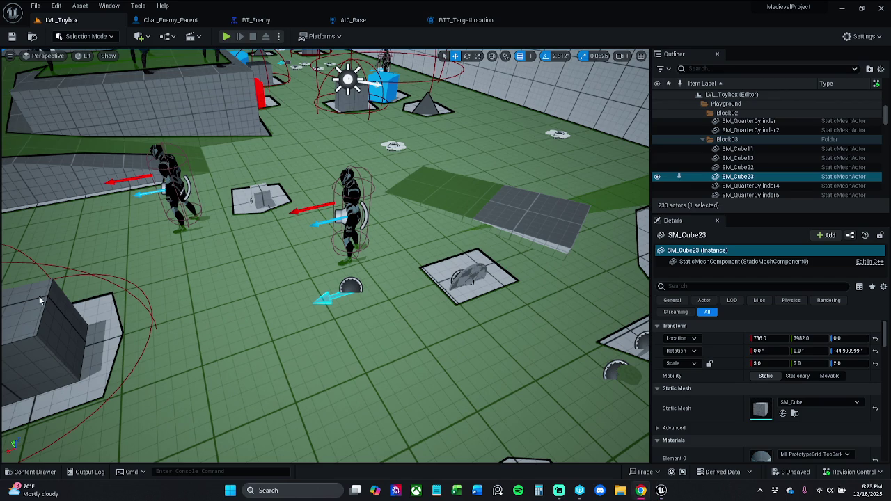
mouse_move(644, 278)
mouse_down()
mouse_move(612, 282)
mouse_move(630, 275)
mouse_up()
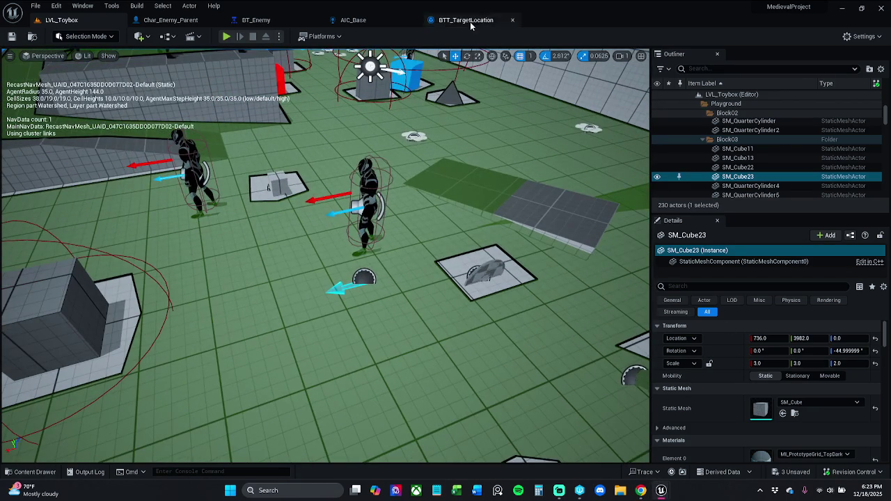
Step: Reconnect the Sequence to the Move To task in BT_Enemy and save it
click(266, 24)
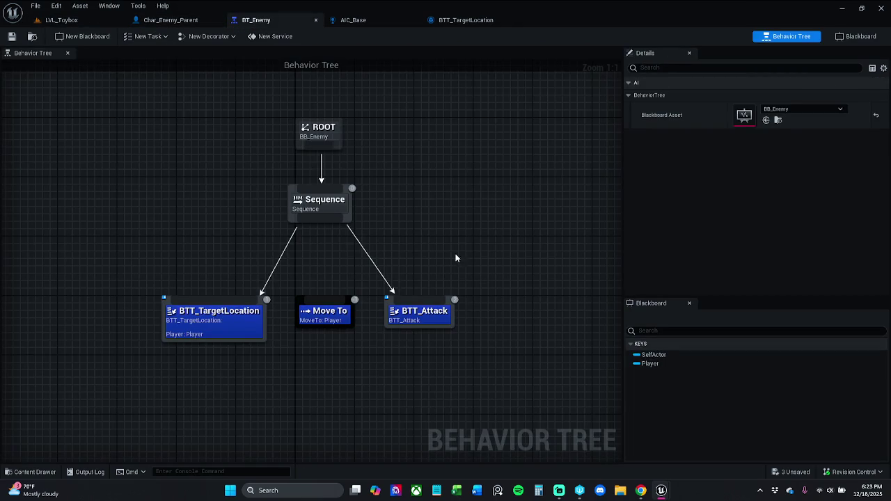
mouse_move(321, 220)
mouse_down()
mouse_move(327, 335)
mouse_move(326, 309)
mouse_up()
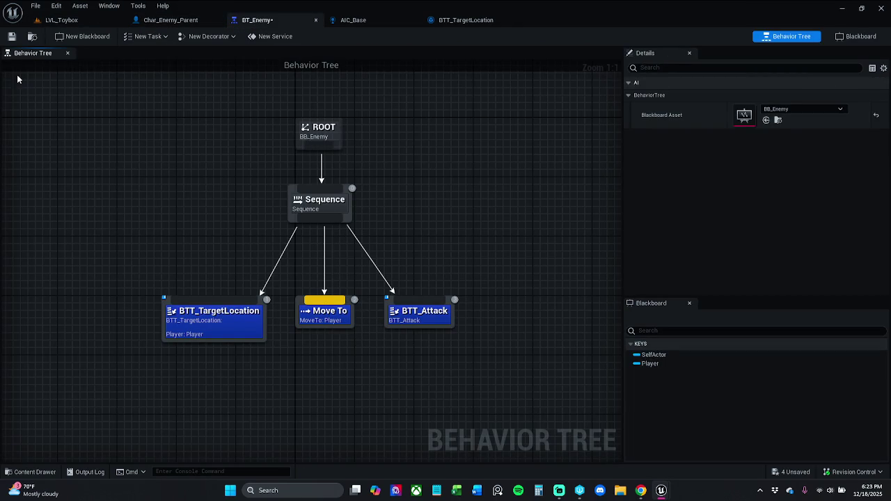
click(11, 36)
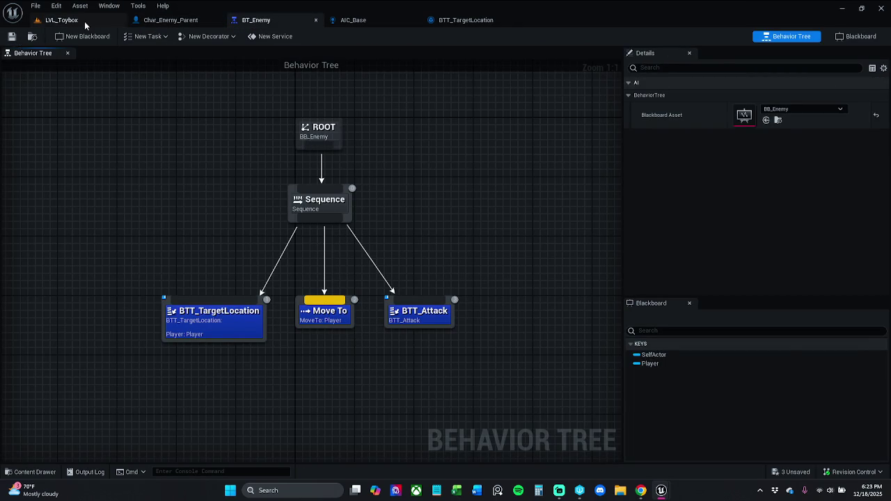
Step: Run a quick start-and-stop play-test of LVL_Toybox
click(84, 20)
click(226, 36)
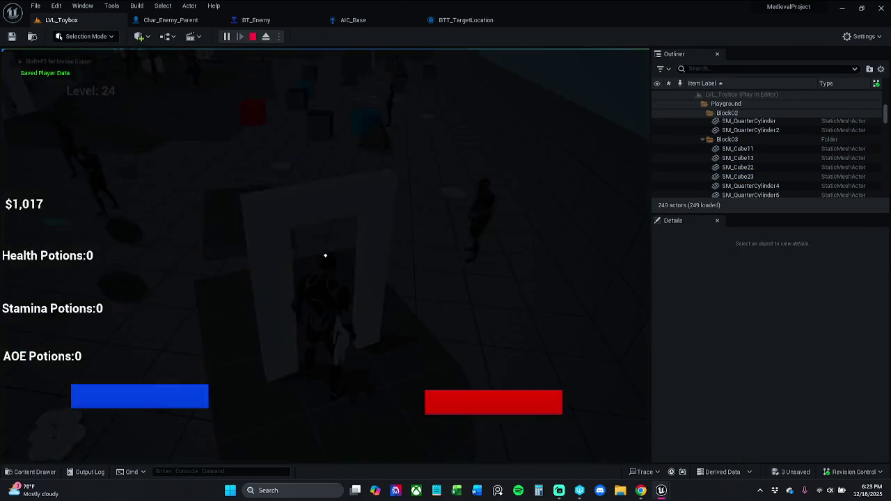
click(252, 37)
Step: Reorder the editor tabs, moving BT_Enemy earlier and Char_Enemy_Parent to the end
click(261, 22)
drag(262, 21, 191, 23)
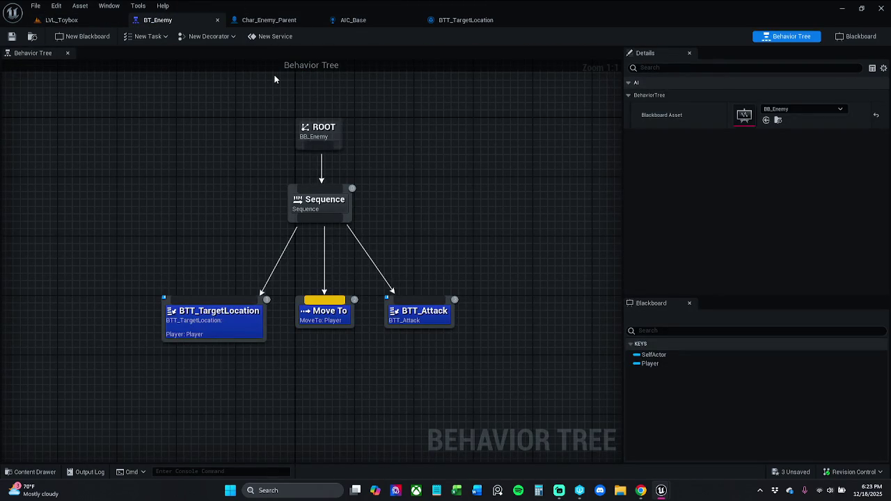
drag(269, 20, 466, 23)
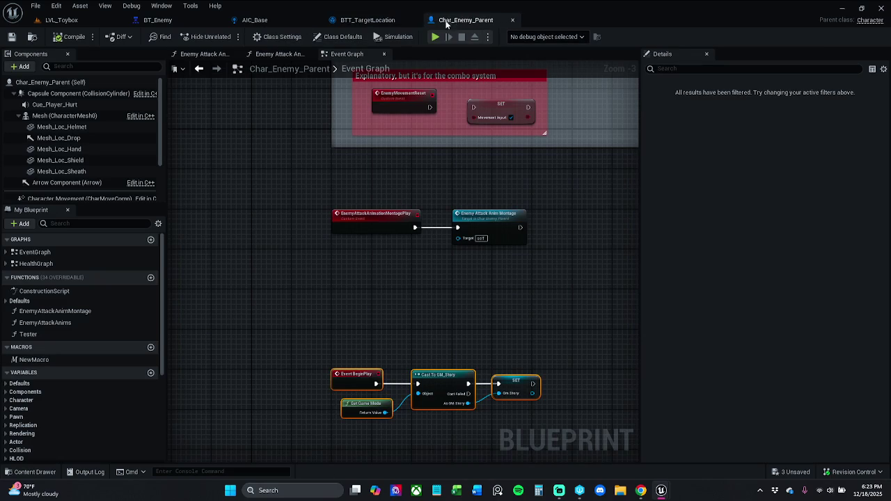
Step: Look through the AIC_Base, BTT_TargetLocation and Char_Enemy_Parent graphs, ending on AIC_Base's Event Graph
click(341, 254)
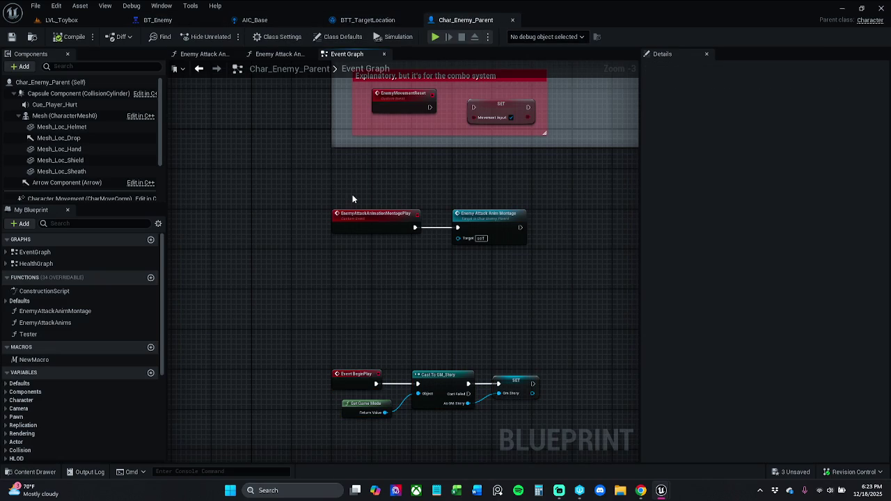
click(254, 19)
click(406, 163)
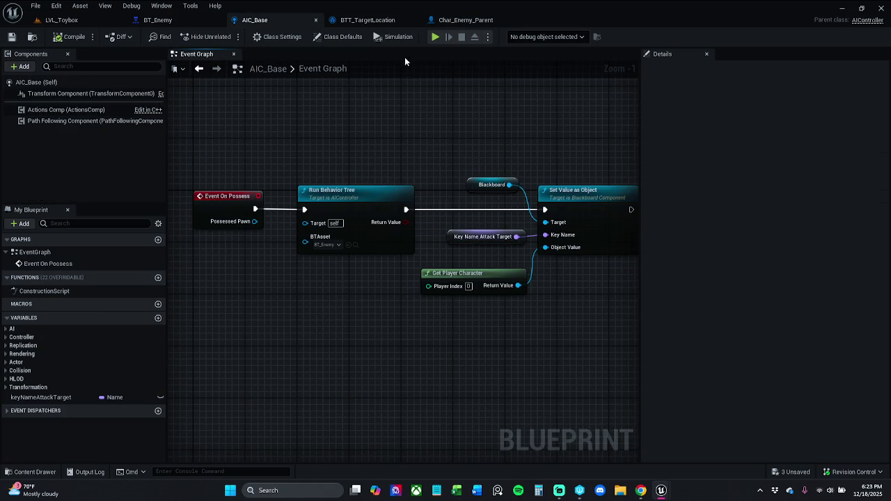
click(367, 19)
click(462, 20)
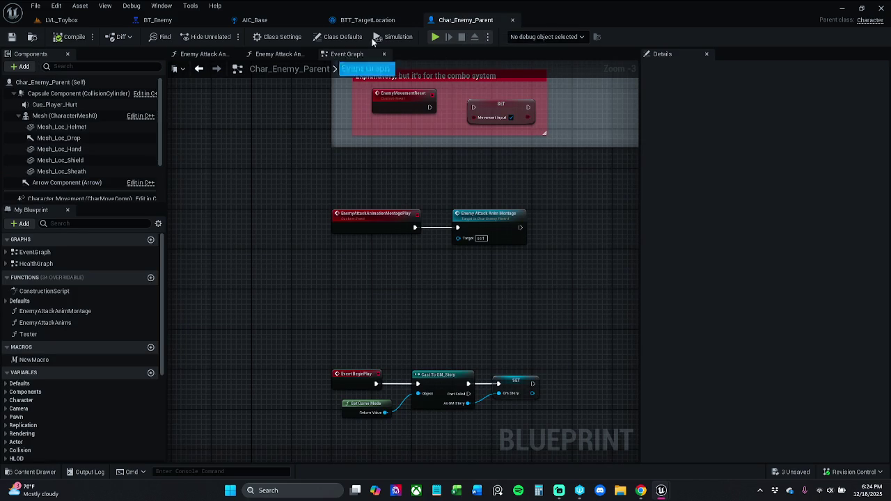
click(282, 21)
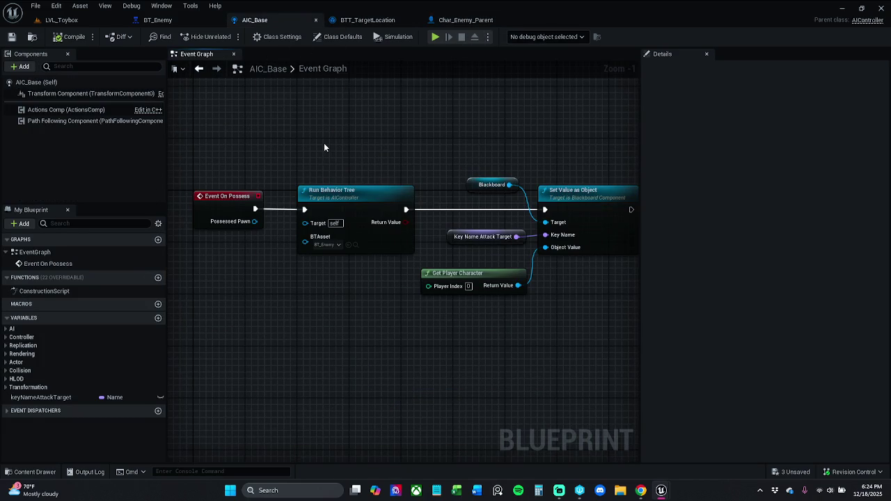
scroll(315, 160, down, 3)
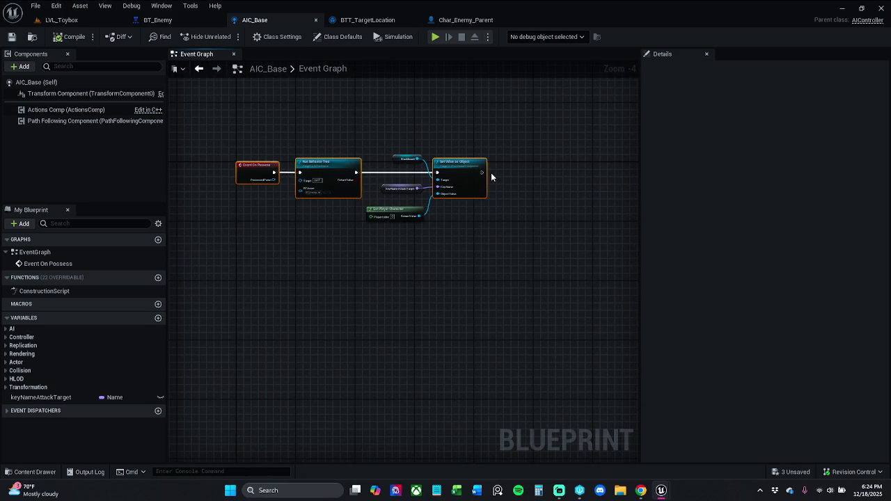
Step: Save all assets, then nudge the Finish Execute node left in BTT_TargetLocation
click(12, 37)
click(362, 21)
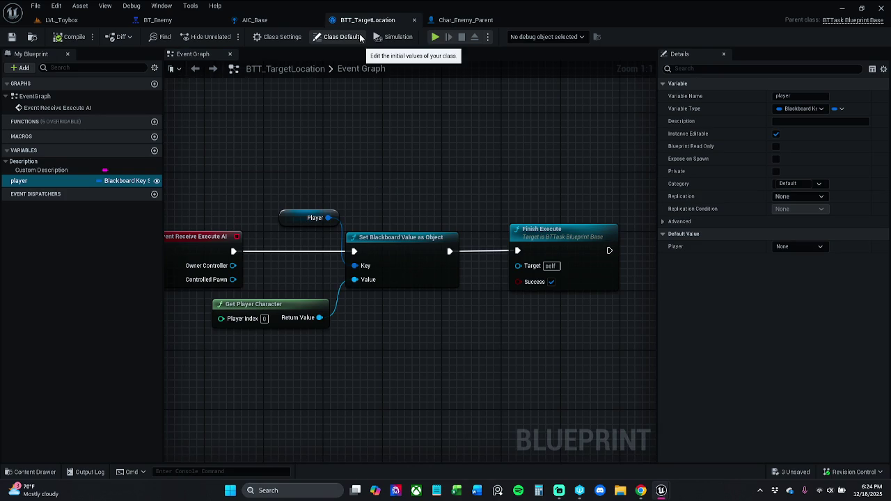
scroll(489, 125, down, 2)
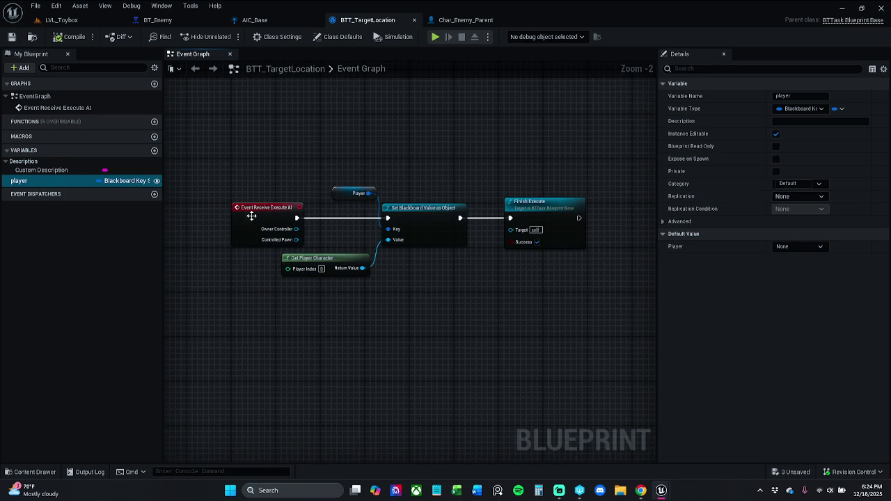
drag(193, 219, 634, 222)
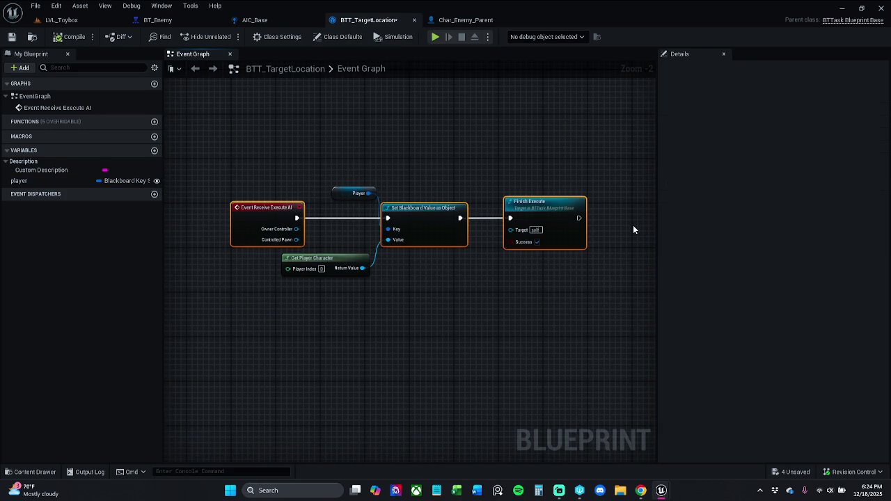
click(489, 159)
drag(537, 213, 533, 215)
click(468, 207)
Step: Shift the Player, Set Blackboard and Get Player Character nodes left, save, and open BT_Enemy
drag(343, 171, 417, 292)
drag(419, 217, 414, 217)
click(413, 193)
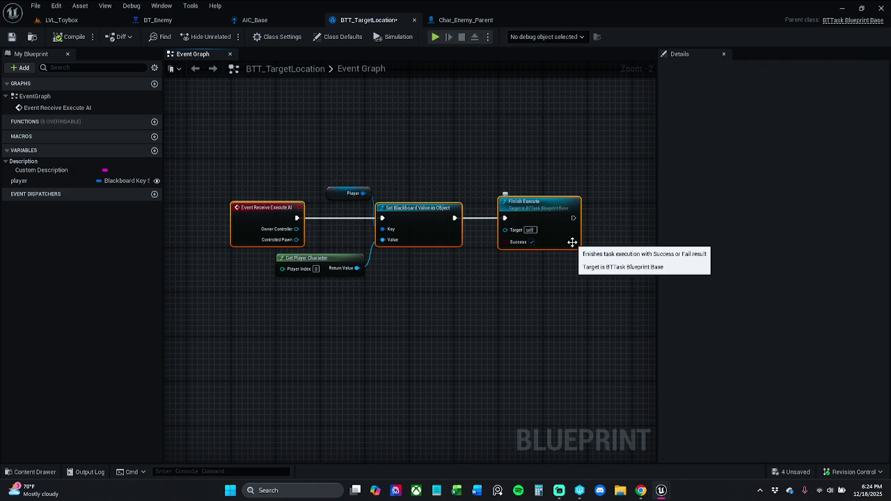
click(12, 37)
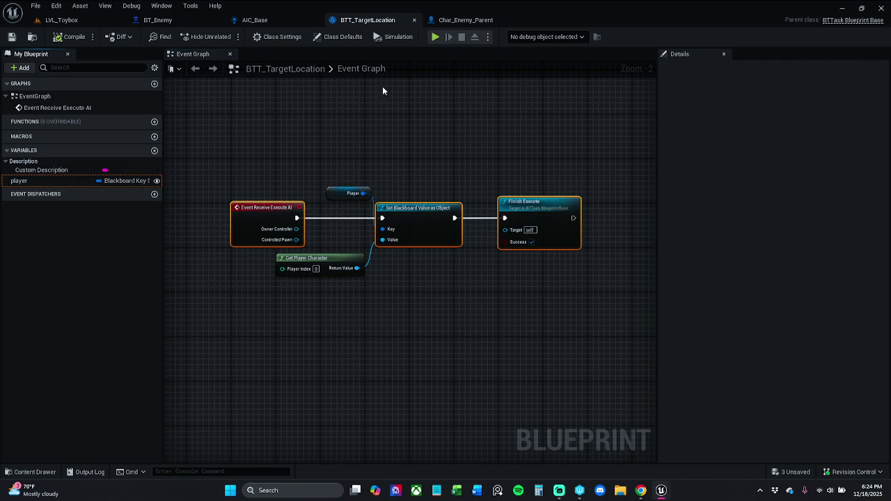
click(468, 24)
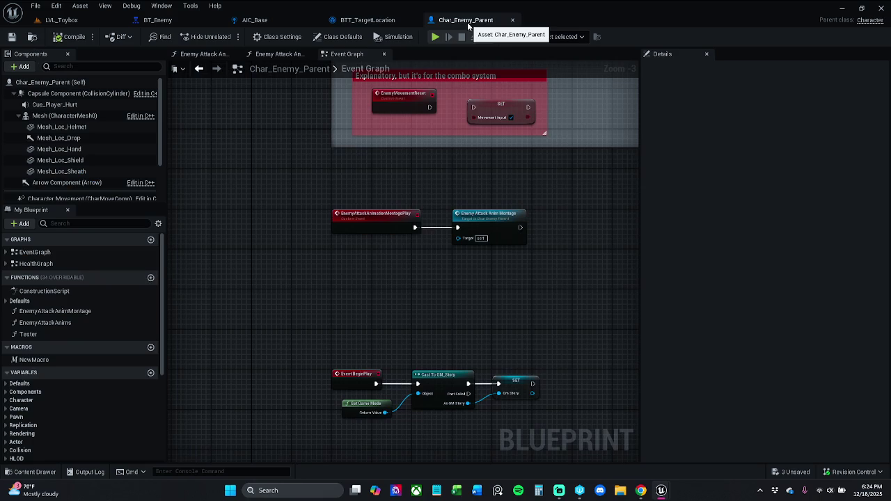
click(402, 31)
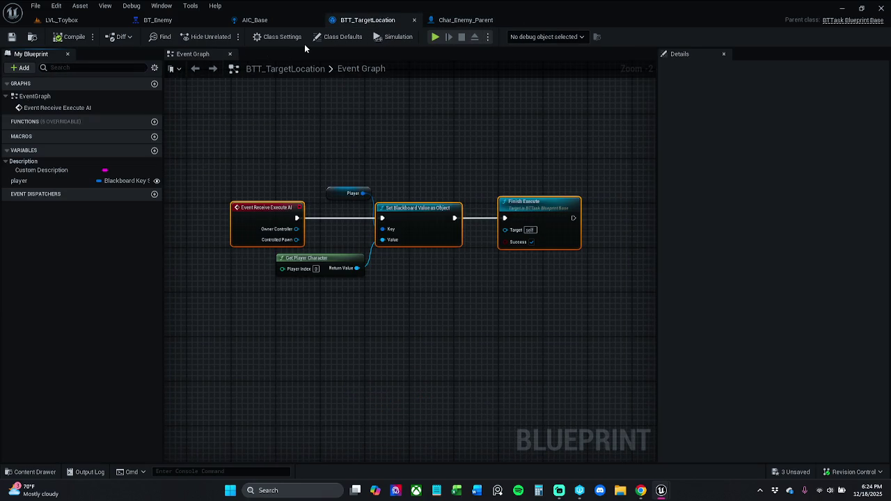
click(183, 23)
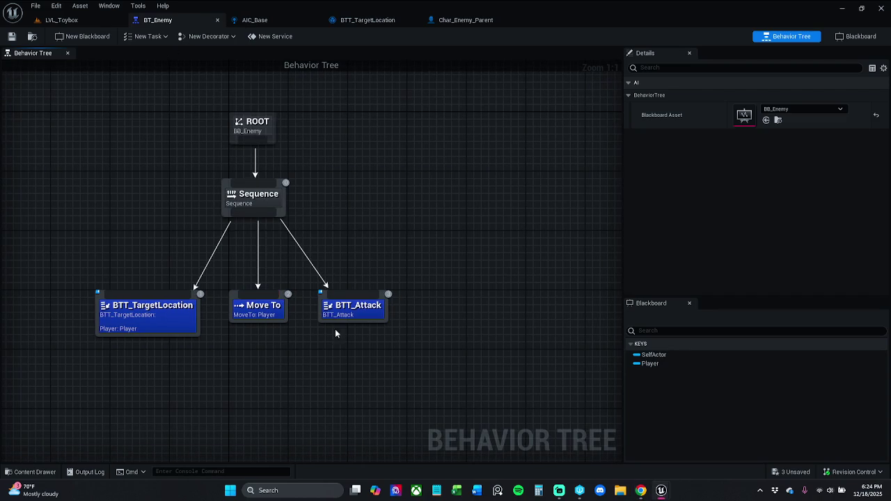
Step: Move BTT_Attack right and add a Wait task between Move To and BTT_Attack
drag(349, 314, 403, 314)
click(311, 305)
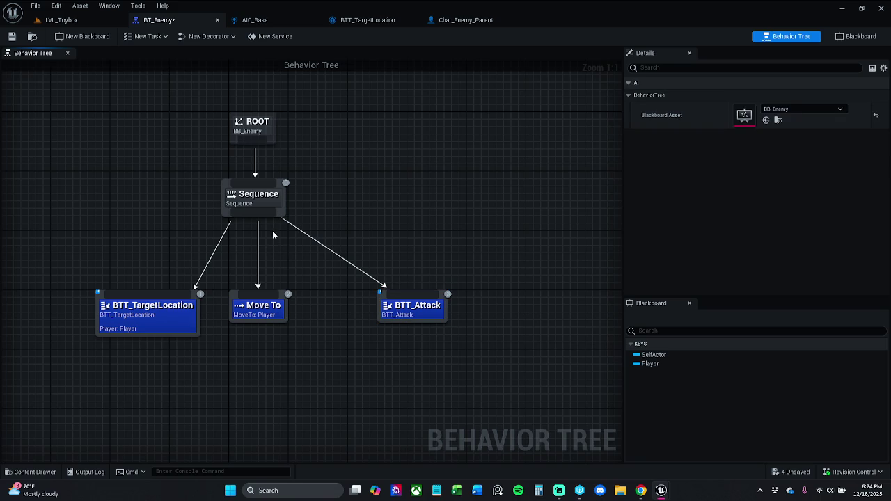
drag(267, 226, 334, 308)
text(wait)
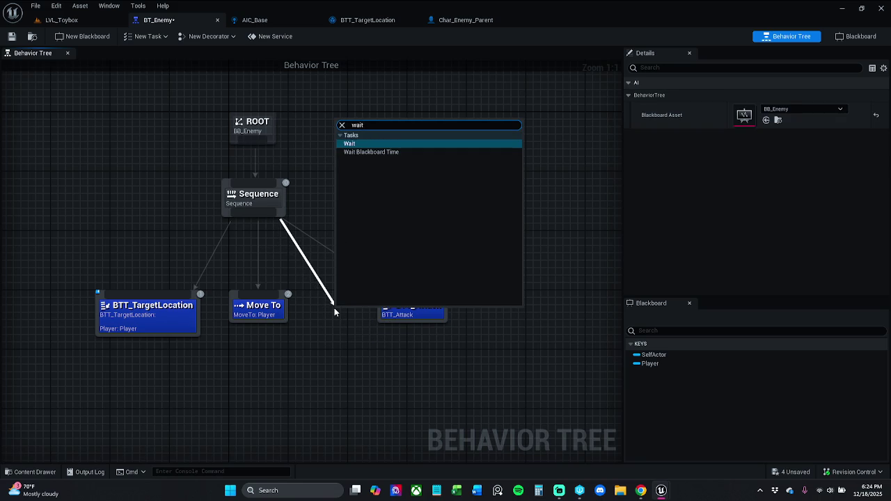
key(Return)
drag(334, 309, 320, 294)
Step: Align the four task nodes, confirm Wait Time is 2.0, save BT_Enemy, and return to LVL_Toybox
drag(452, 372, 91, 289)
drag(163, 304, 148, 305)
click(349, 368)
drag(396, 310, 418, 310)
click(387, 342)
click(325, 305)
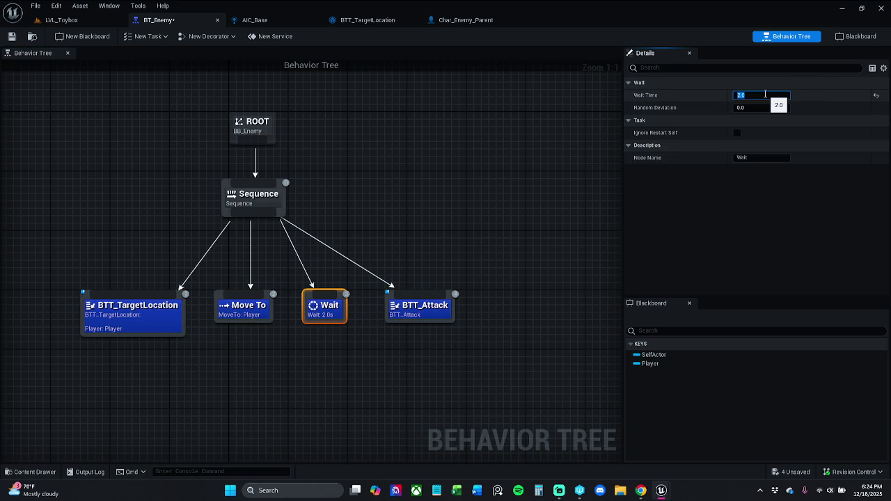
click(12, 37)
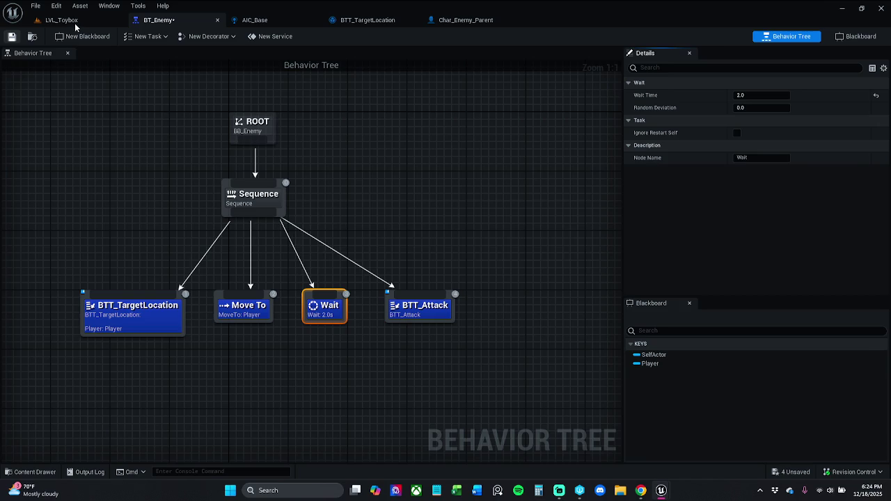
click(74, 23)
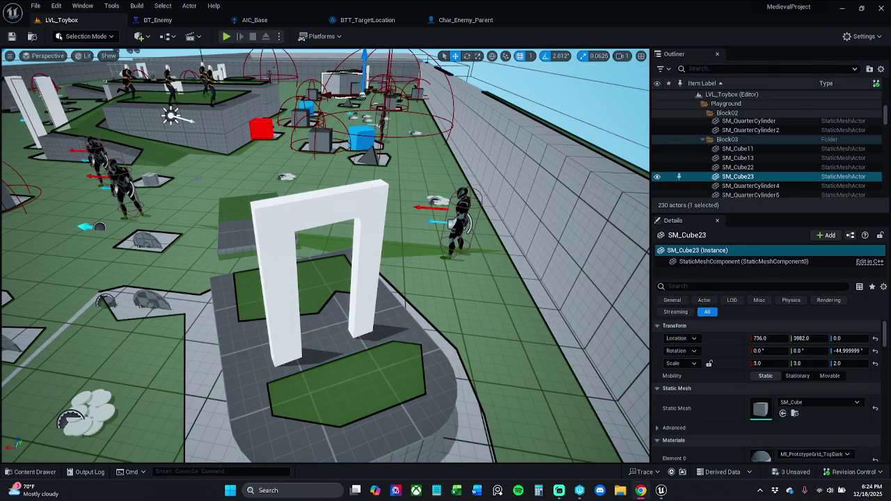
Step: Run a short play-test of LVL_Toybox, moving around the arena, then stop
click(173, 24)
click(66, 22)
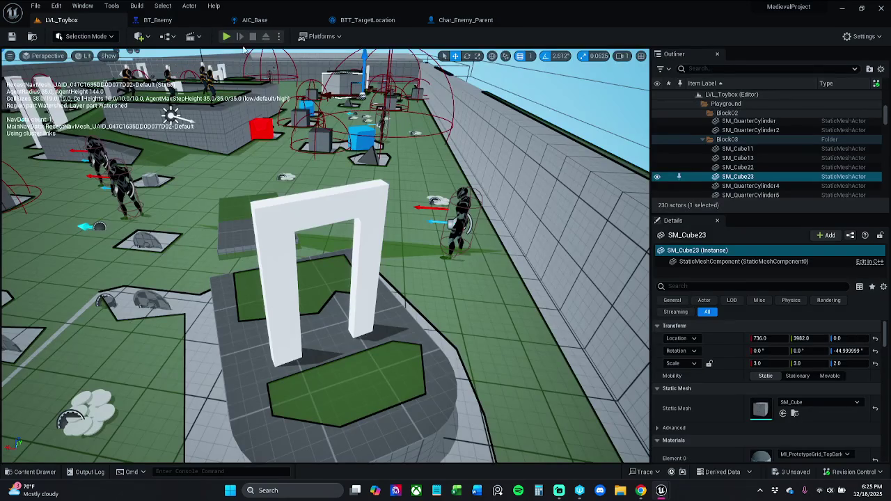
click(224, 36)
key(w)
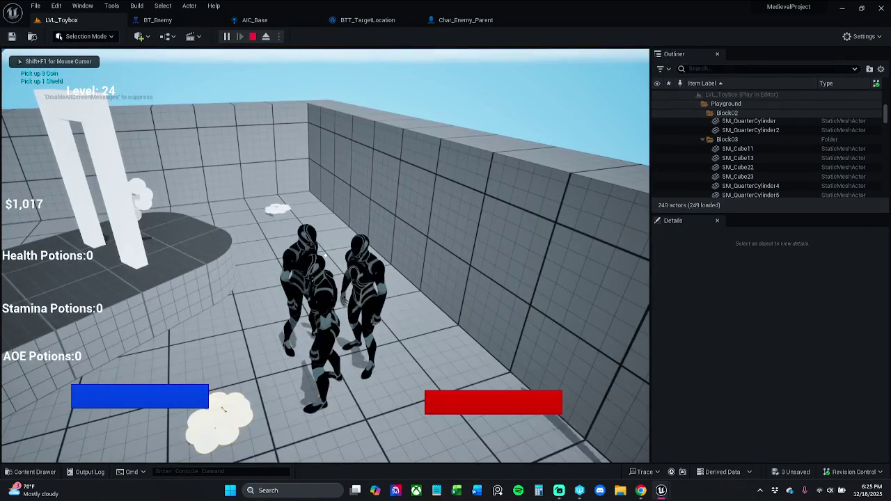
key(s)
key(s)
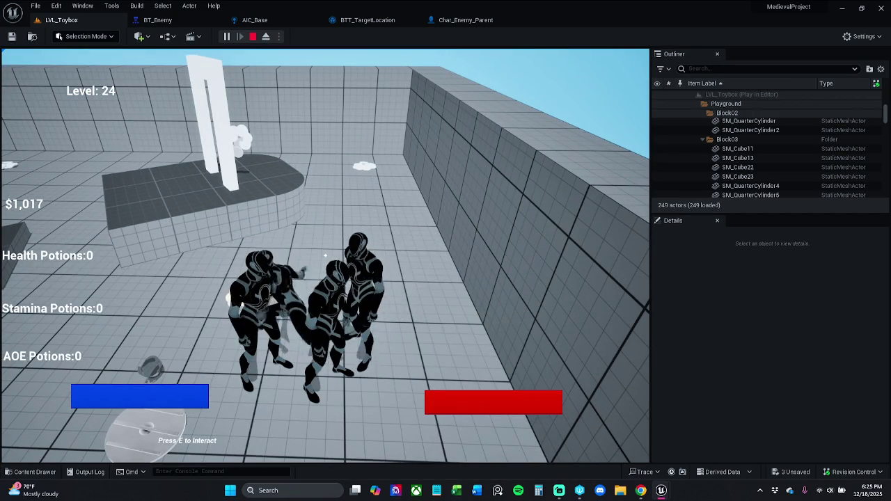
key(Escape)
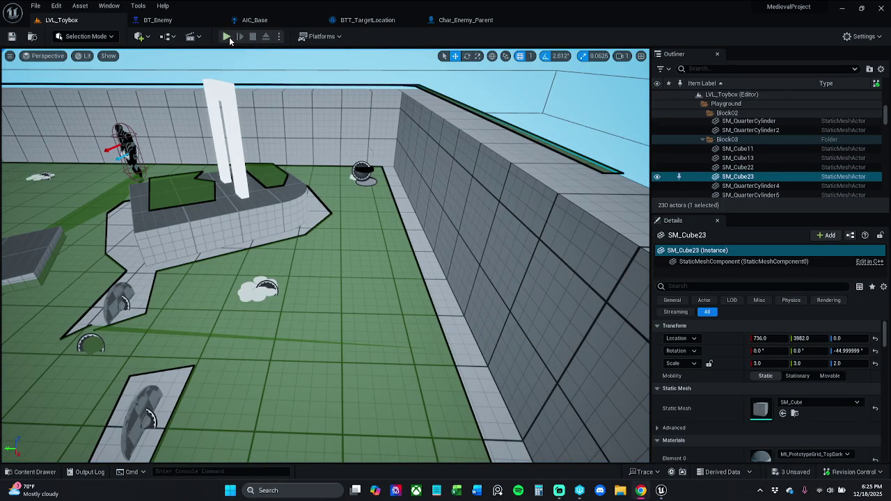
Step: Play-test again, attacking, picking up the AOE item and collecting coins across the arena, then stop
click(226, 36)
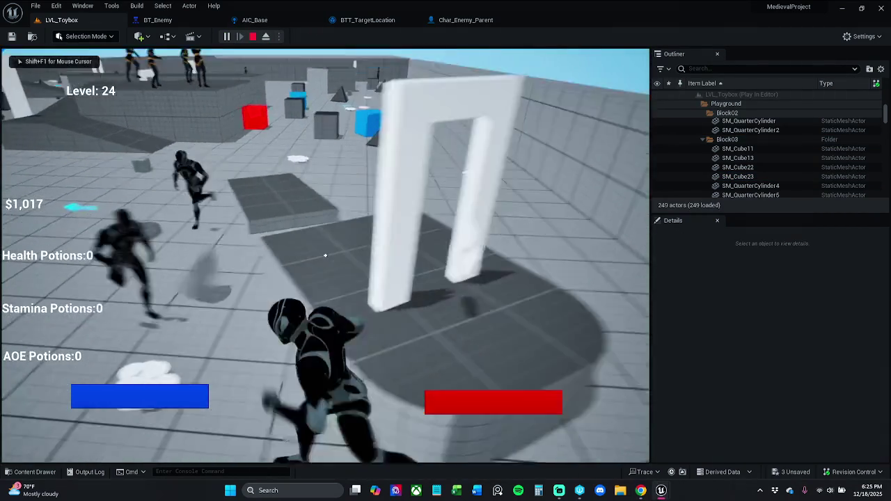
click(325, 255)
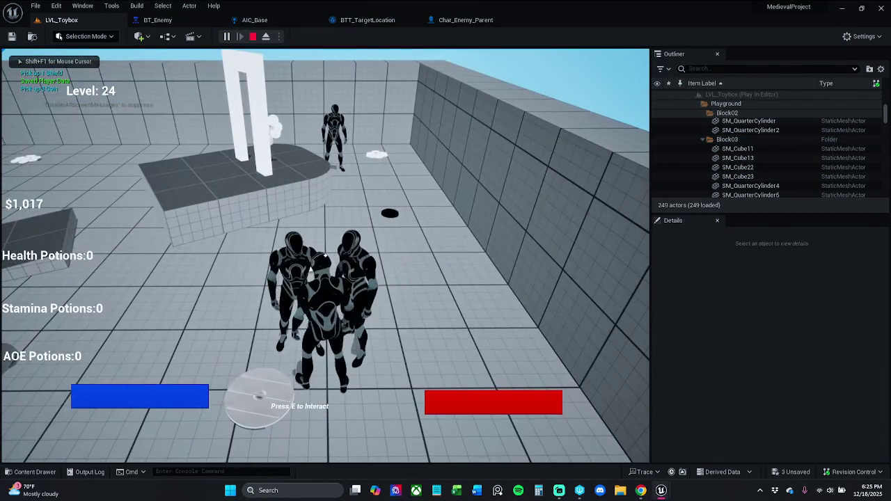
key(e)
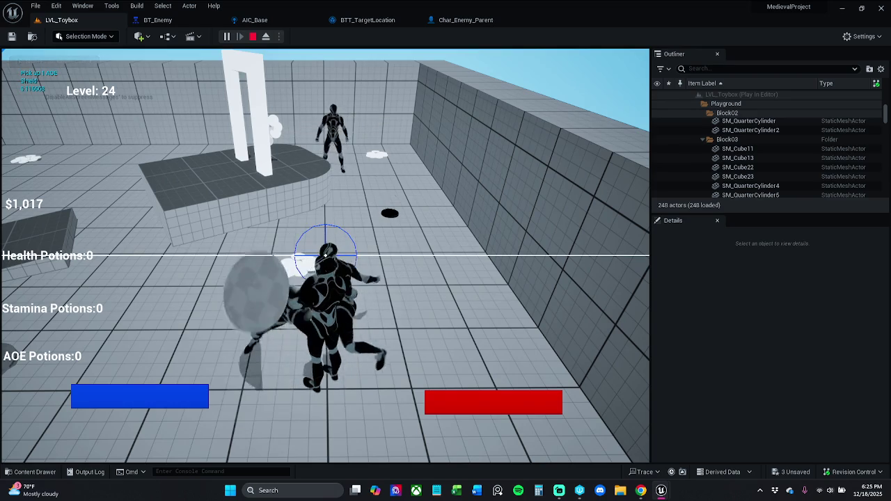
key(w)
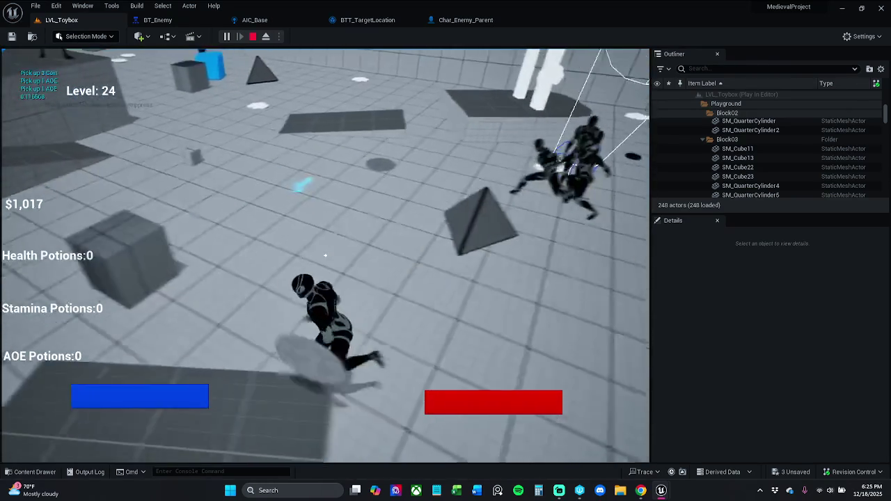
key(w)
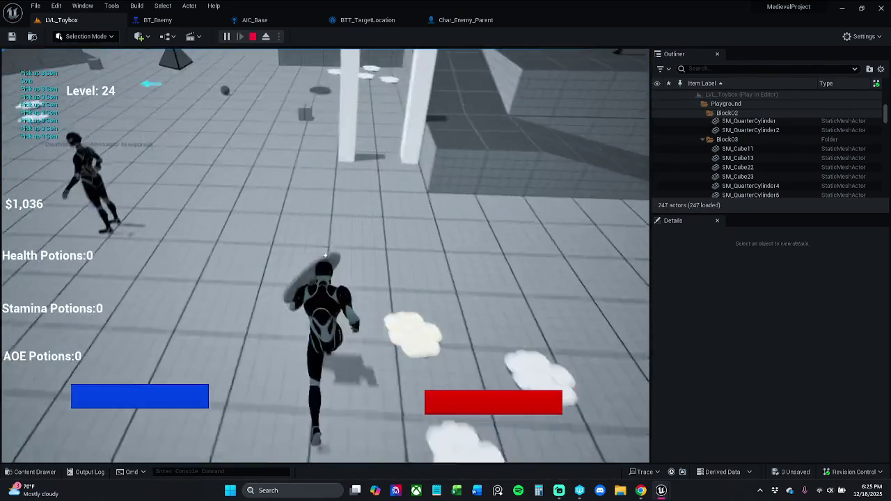
key(w)
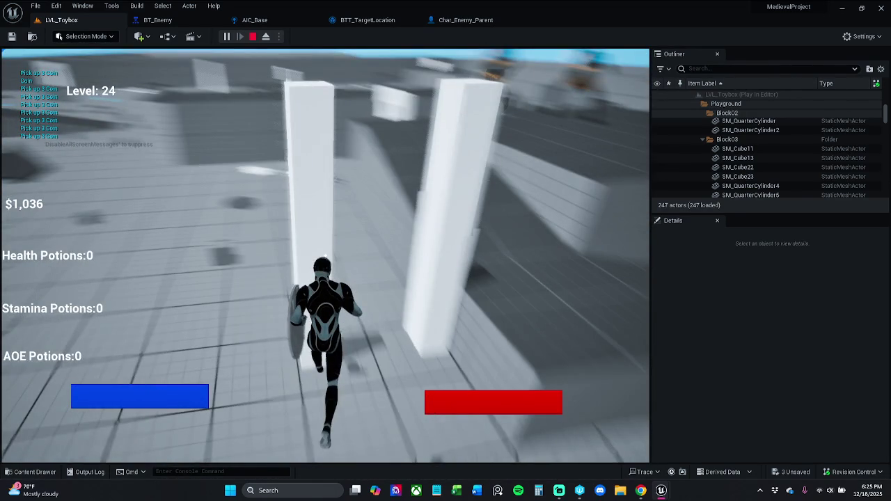
key(w)
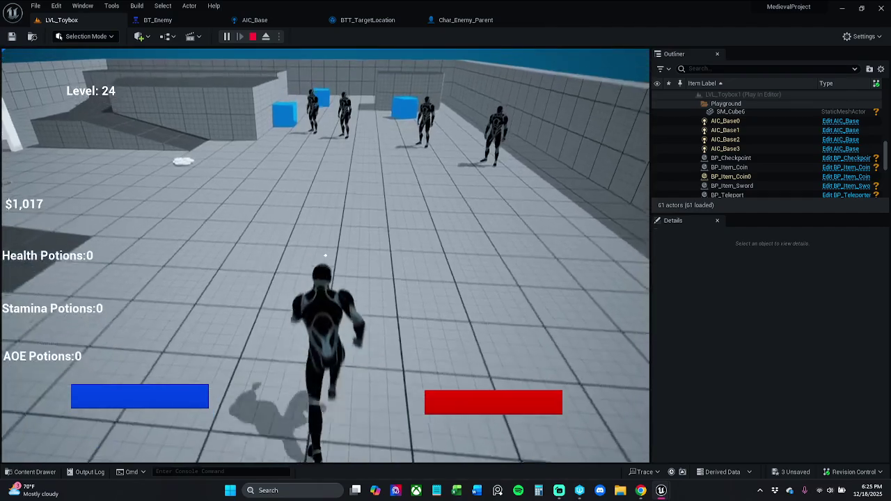
key(w)
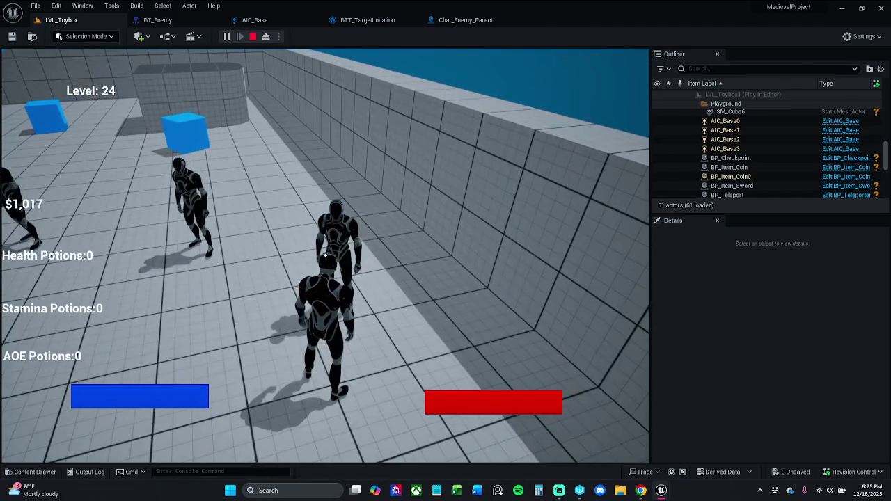
key(Escape)
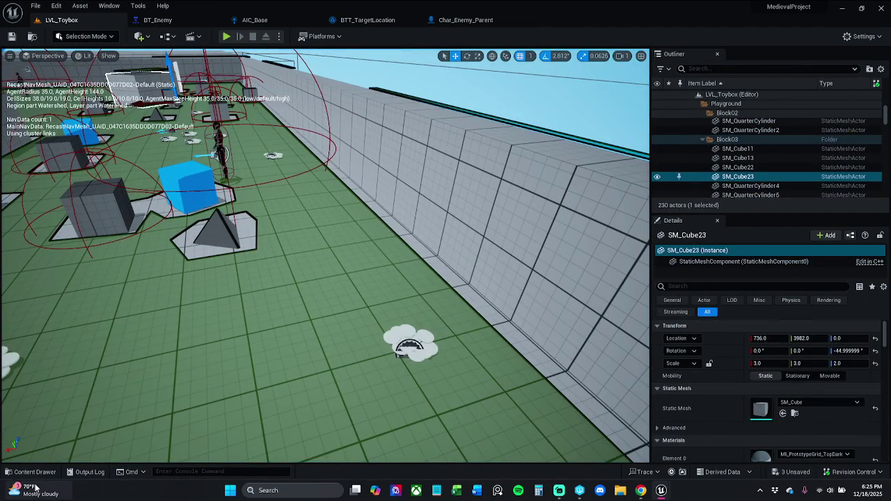
Step: Open LVL_Toybox1 from the Levels folder in the Content Drawer, saving pending assets
click(31, 472)
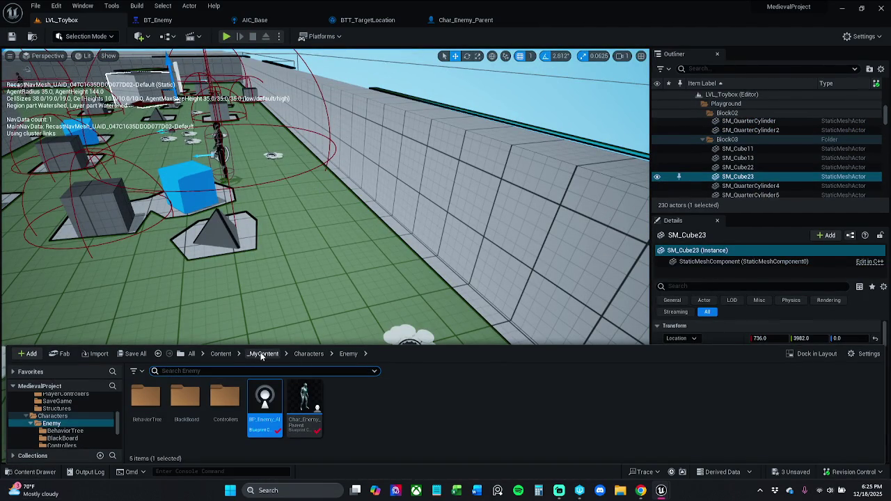
click(261, 353)
double_click(327, 397)
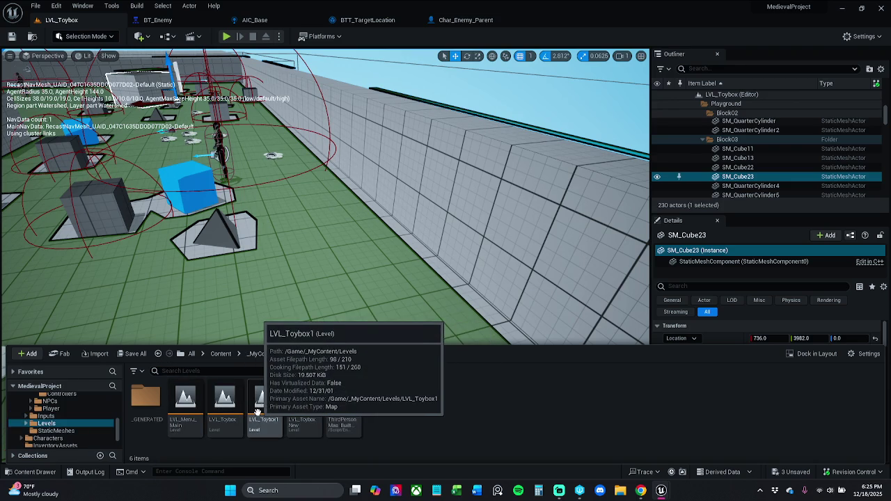
double_click(278, 409)
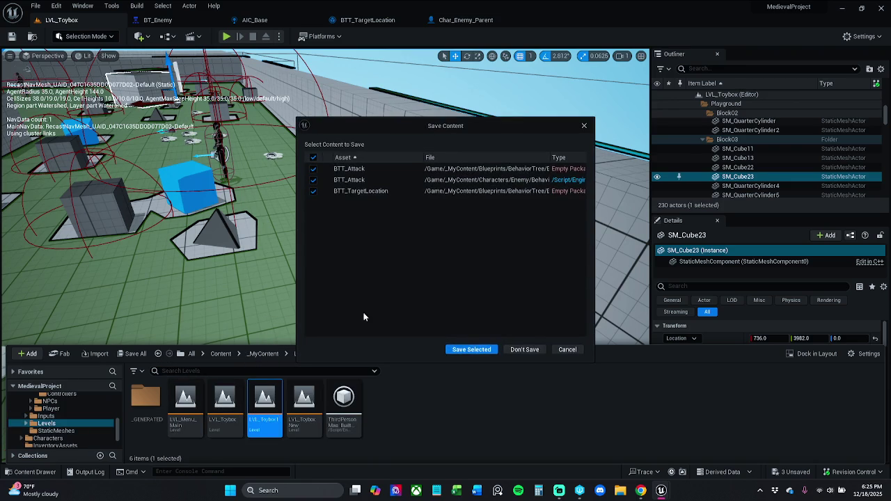
click(469, 349)
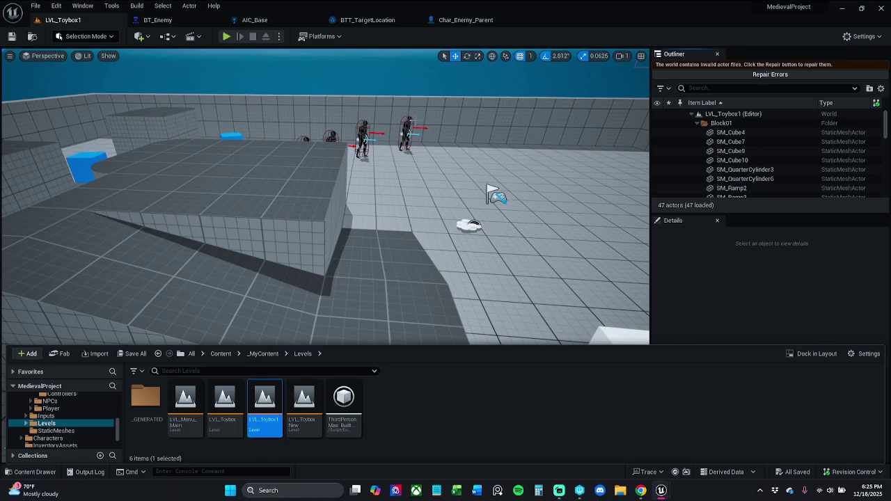
Step: Select Char_Enemy2 and browse to the Characters > Enemy folder in the Content Drawer
click(411, 124)
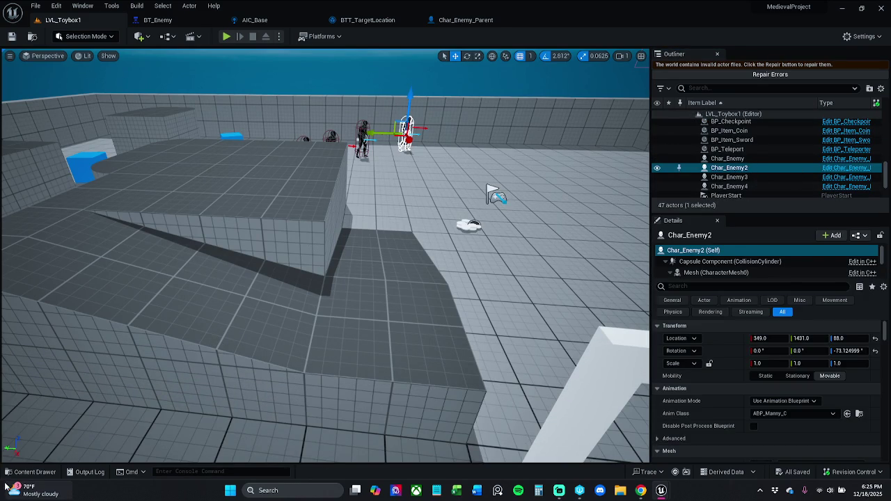
click(27, 472)
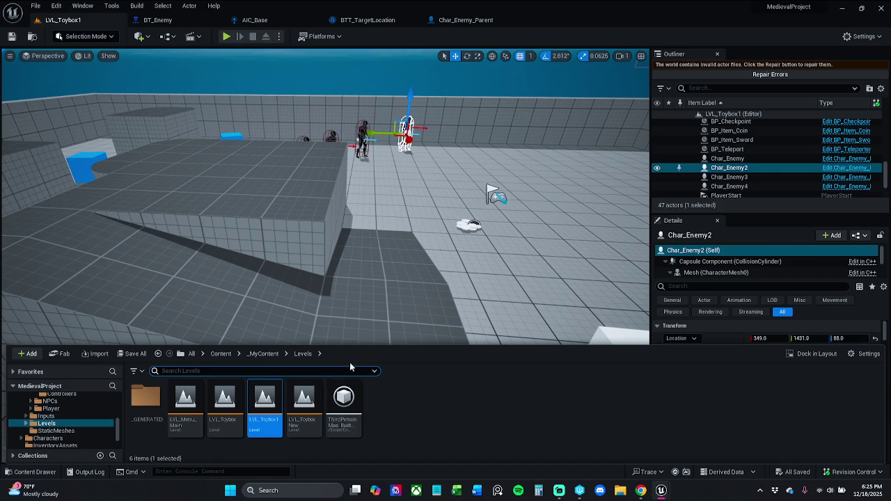
click(263, 354)
double_click(281, 406)
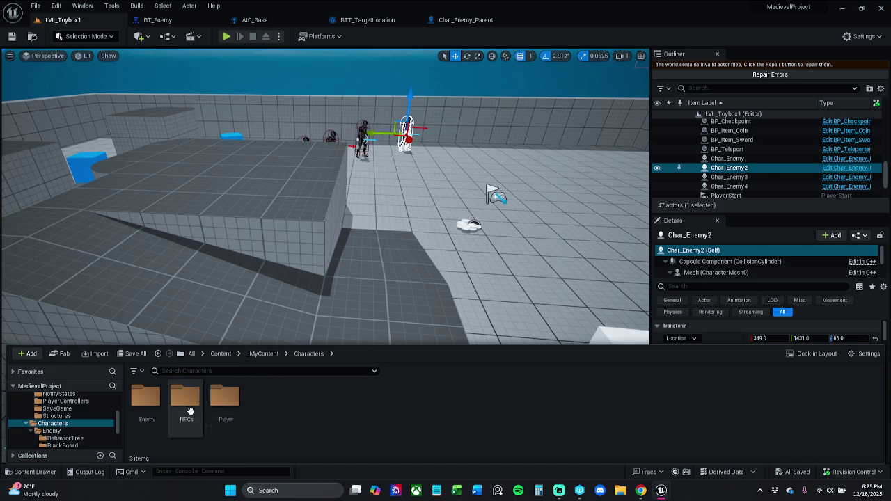
double_click(145, 407)
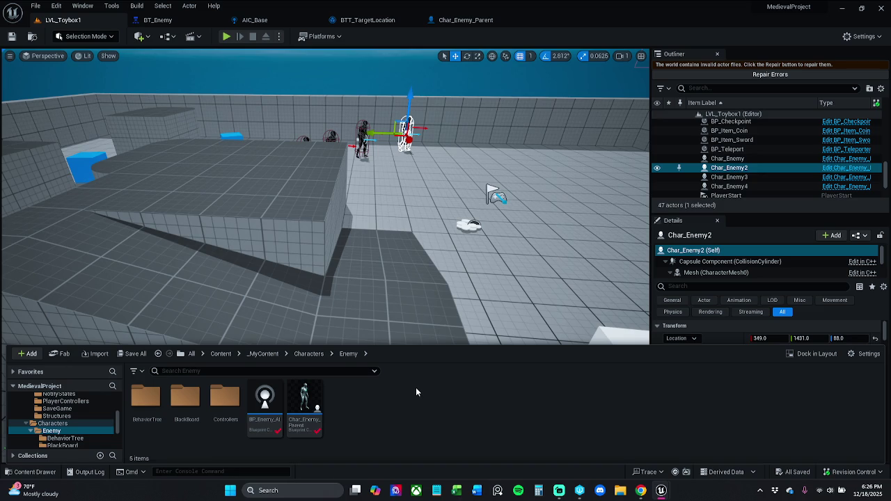
mouse_move(310, 408)
Step: Delete Char_Enemy through Char_Enemy4, repair the invalid actor files, and save the level
click(750, 160)
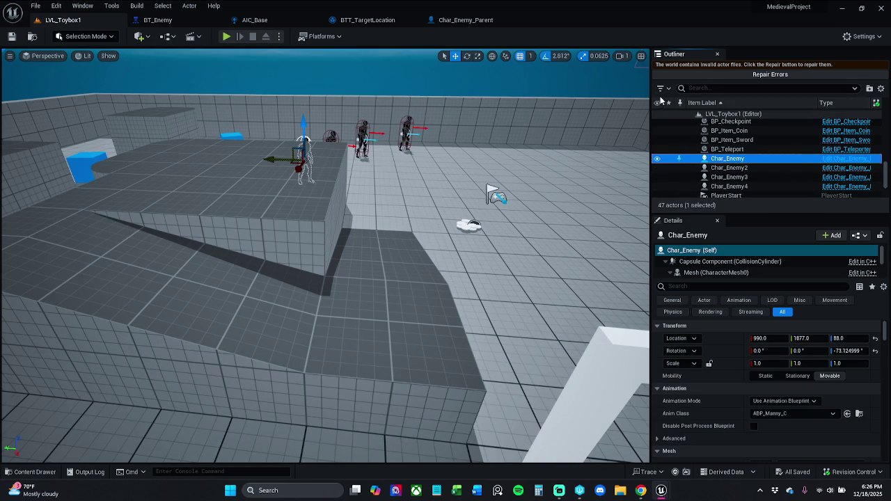
shift+click(757, 186)
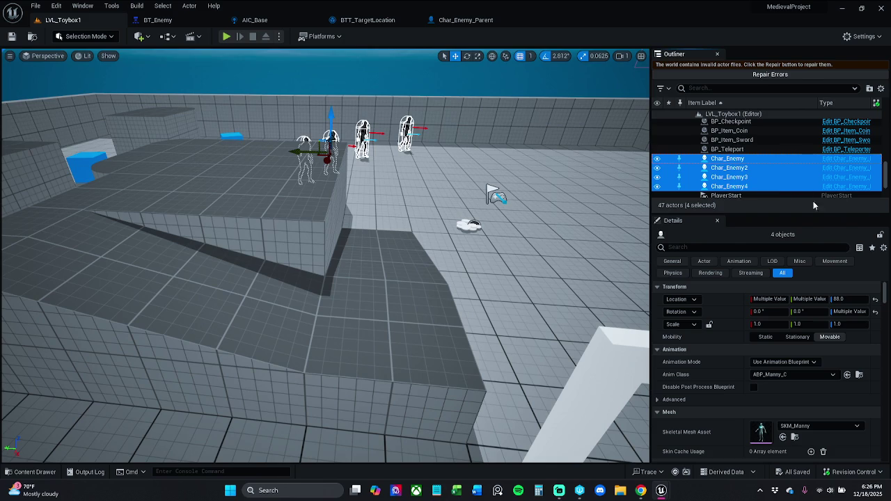
key(Delete)
click(670, 75)
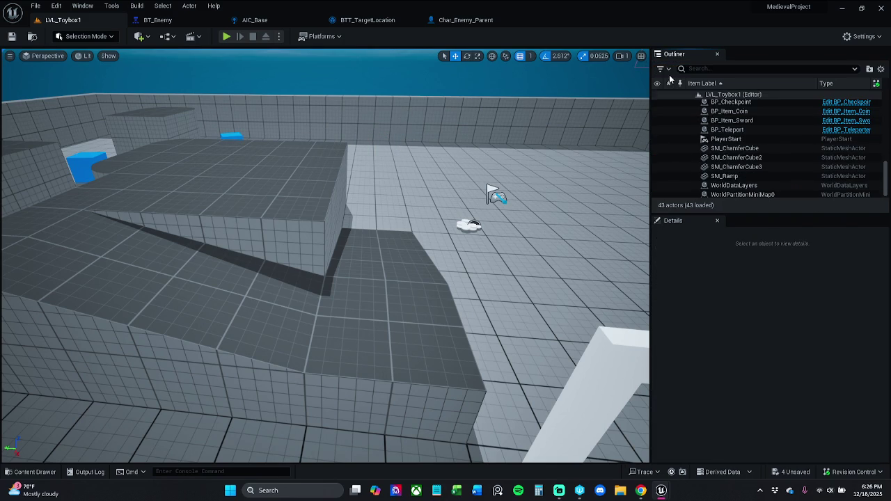
click(12, 37)
Step: Check out the changed assets so they save, review Submit Content, and close it without submitting
click(488, 352)
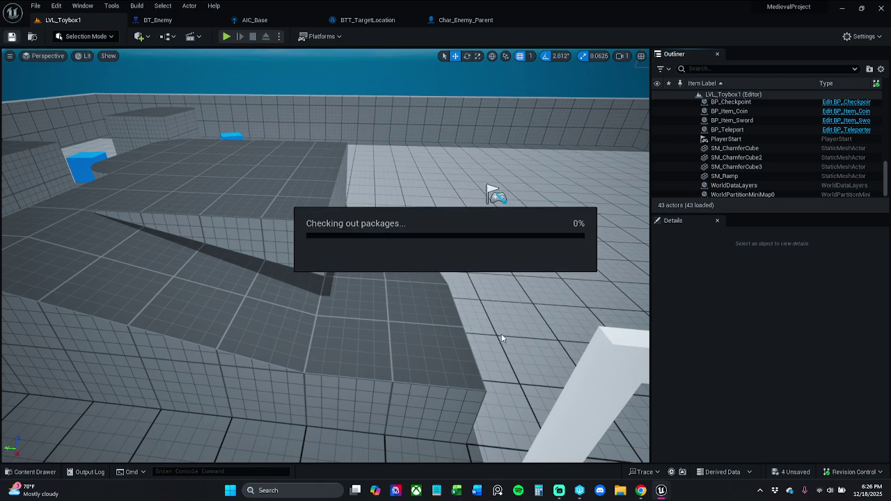
click(852, 472)
click(811, 428)
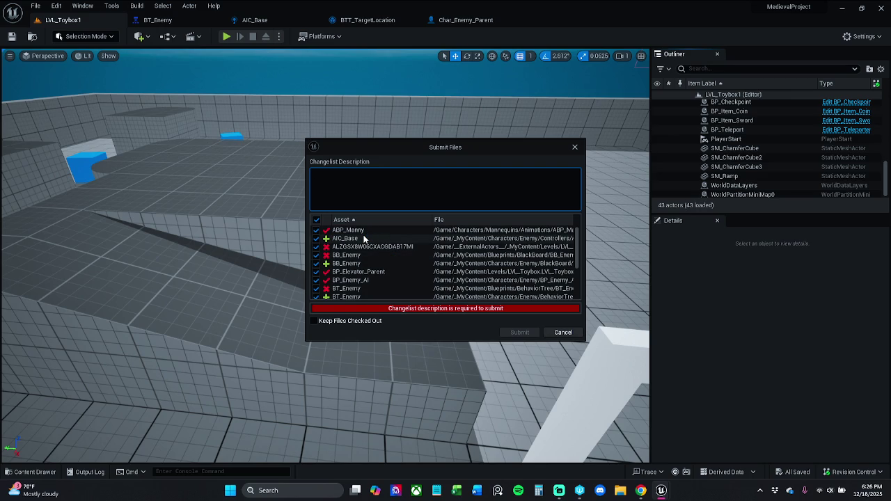
scroll(364, 238, down, 5)
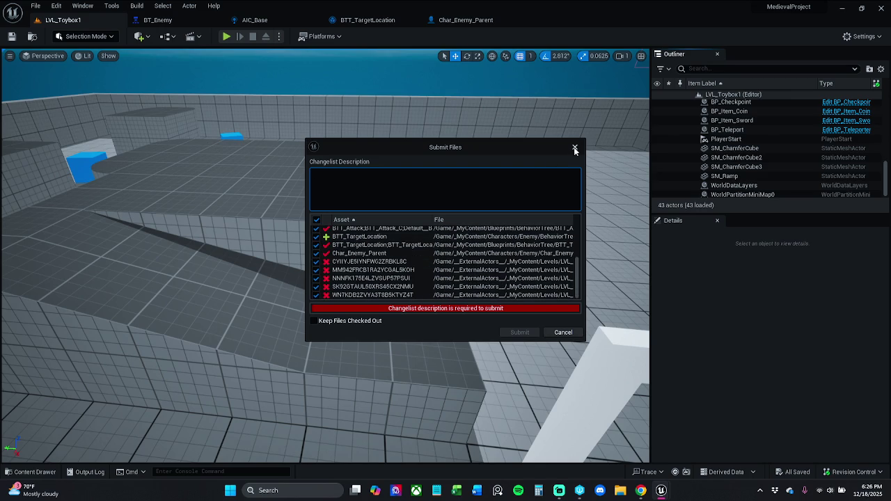
click(575, 147)
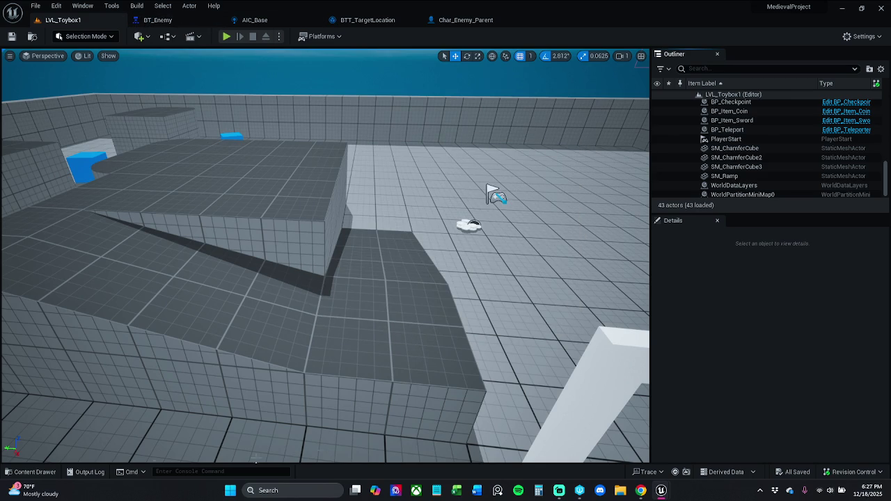
Step: Browse to the Levels folder and load LVL_Toybox, then LVL_ToyboxNew, to review them
click(35, 472)
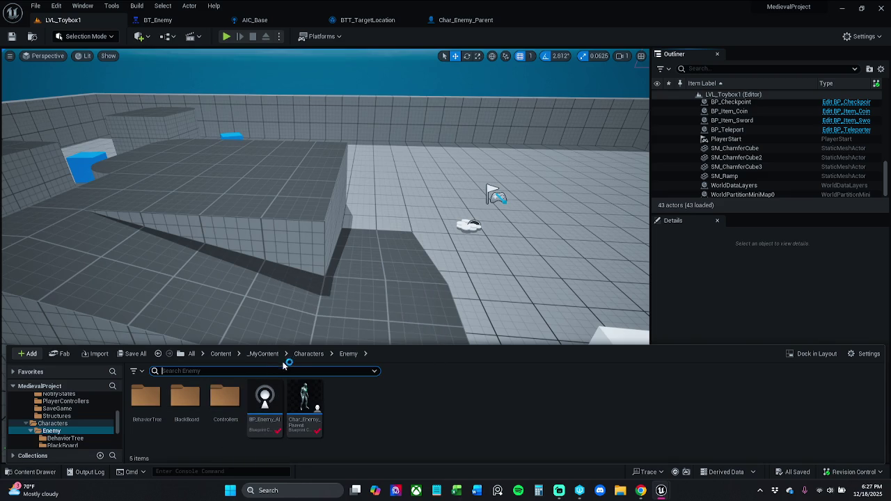
click(271, 355)
double_click(343, 414)
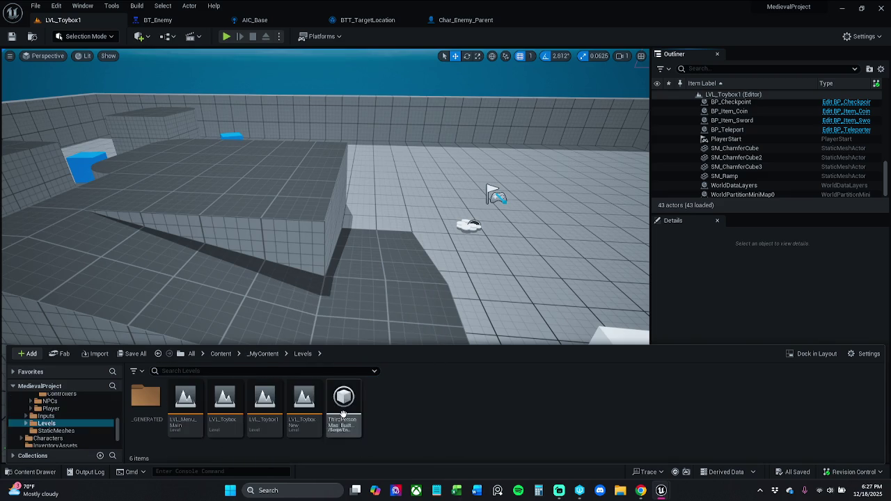
click(293, 413)
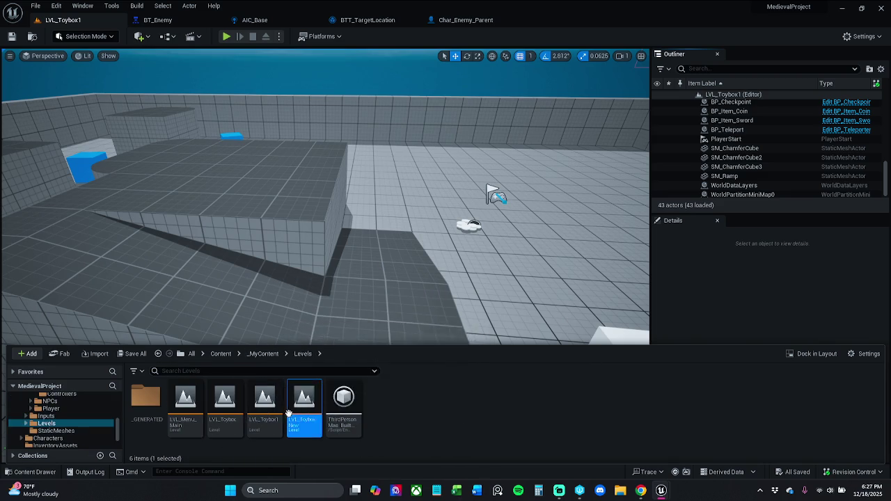
double_click(222, 413)
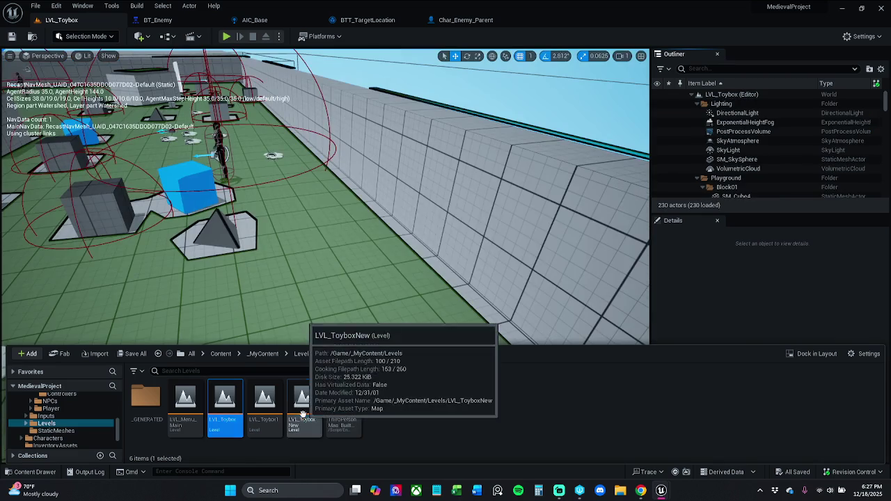
double_click(305, 410)
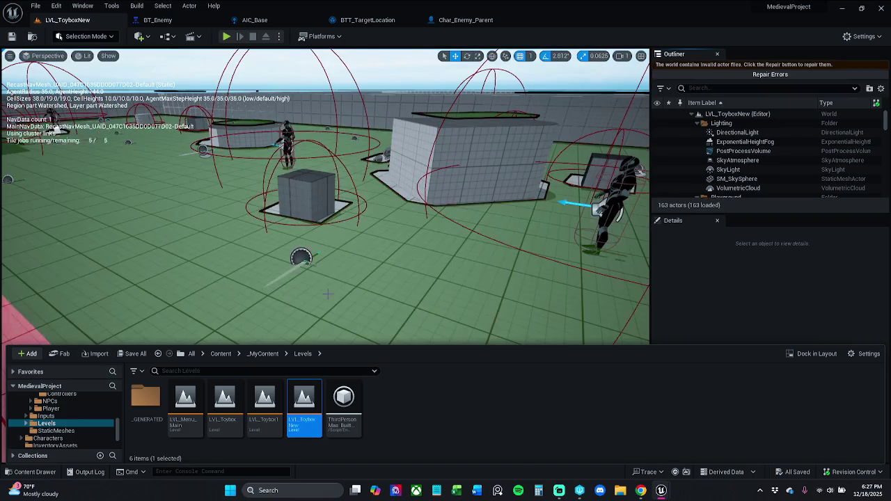
Step: Reopen LVL_Toybox and start deleting the LVL_ToyboxNew level asset
click(230, 278)
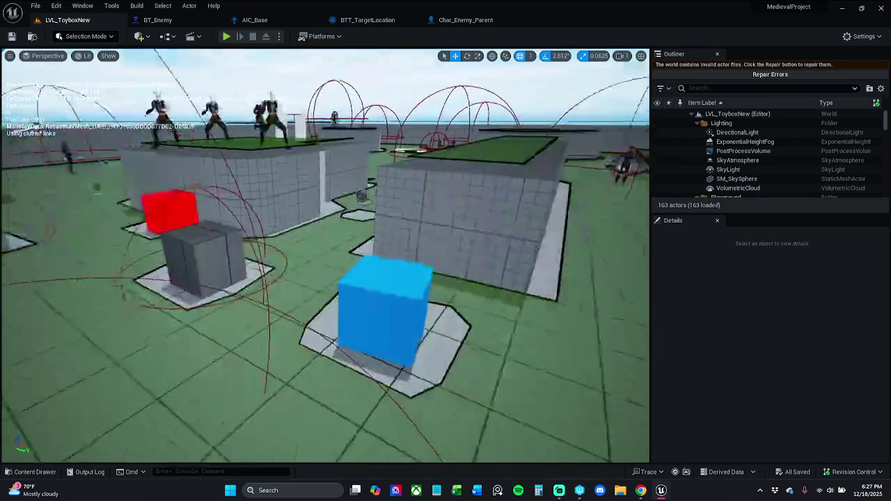
click(32, 471)
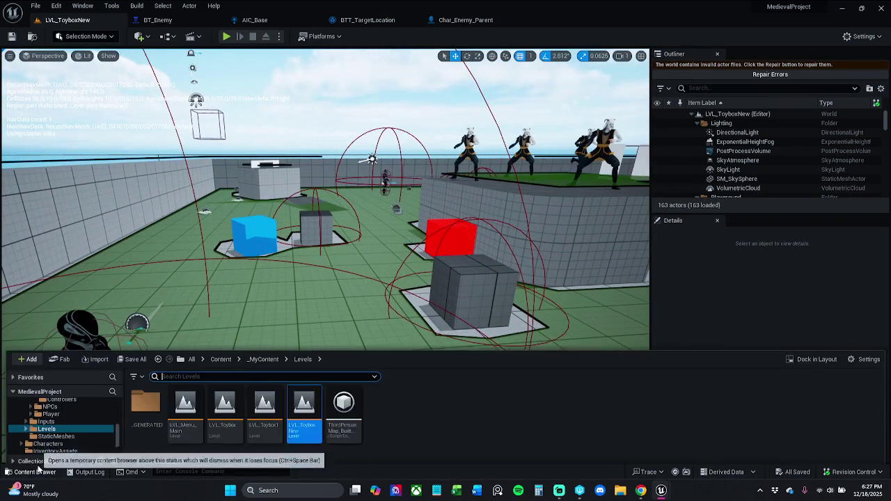
double_click(225, 400)
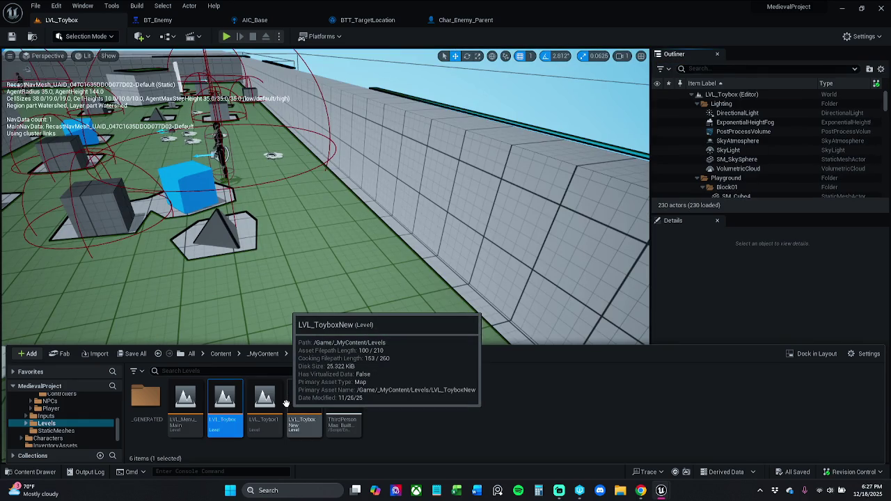
click(299, 411)
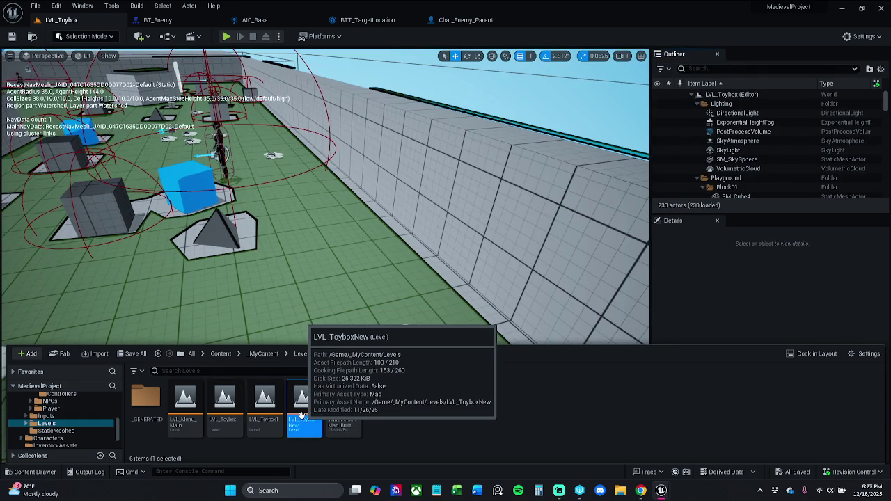
key(Delete)
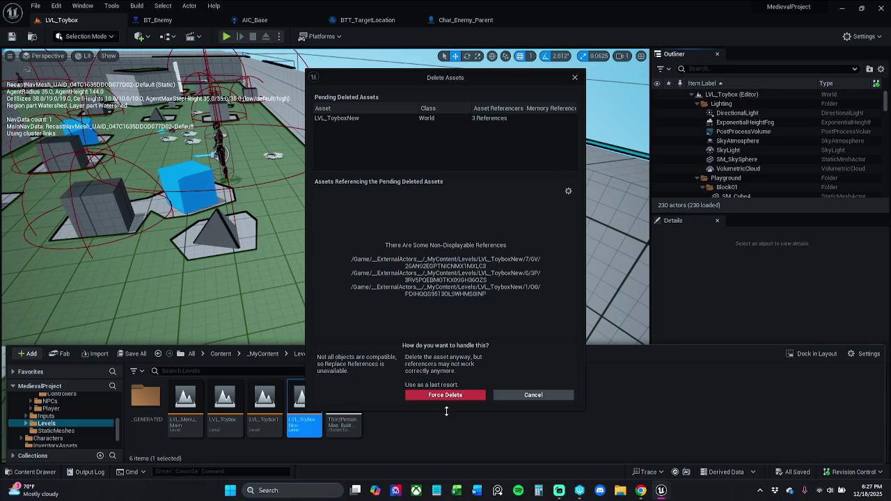
Step: Force-delete LVL_ToyboxNew, load LVL_Toybox1 viewed from above, and return to _MyContent
click(445, 395)
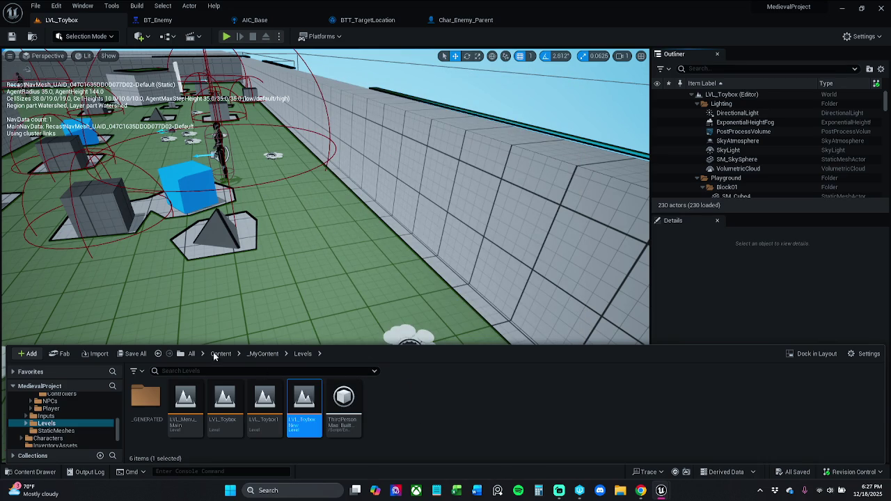
double_click(265, 421)
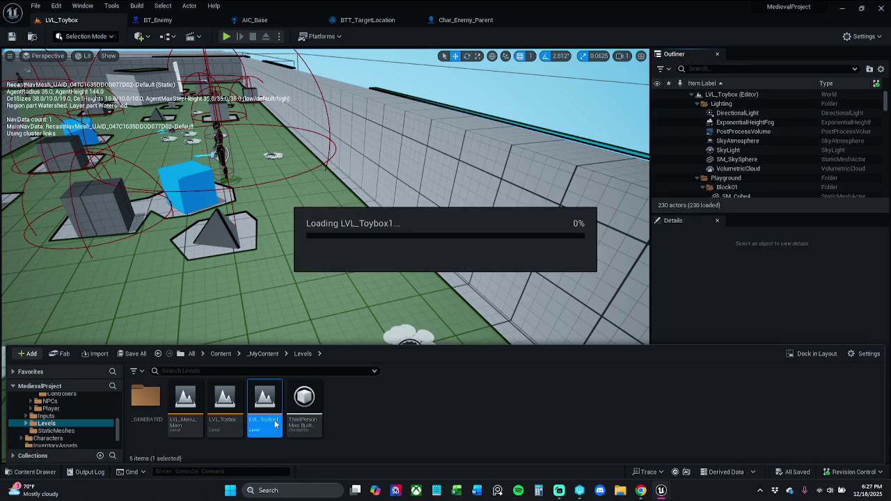
drag(268, 345, 267, 345)
click(32, 472)
click(267, 353)
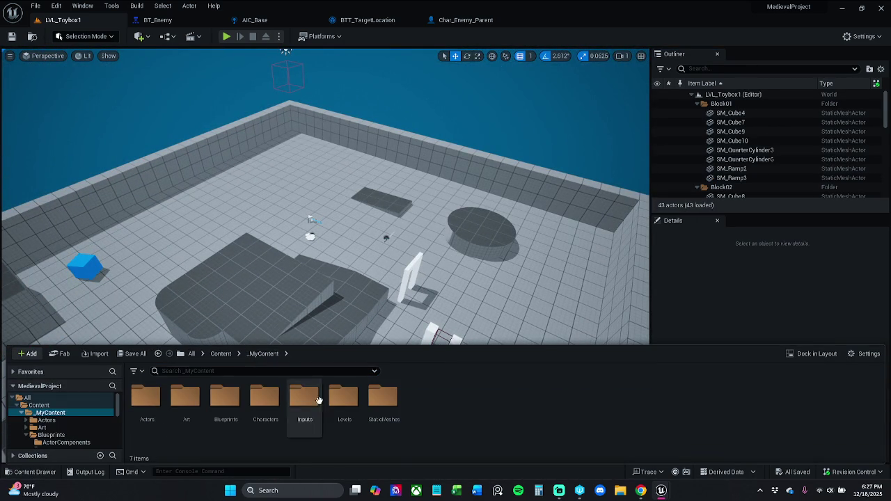
Step: Drag Char_Enemy_Parent from Characters/Enemy into the level and Alt-drag copies to six enemies
double_click(265, 408)
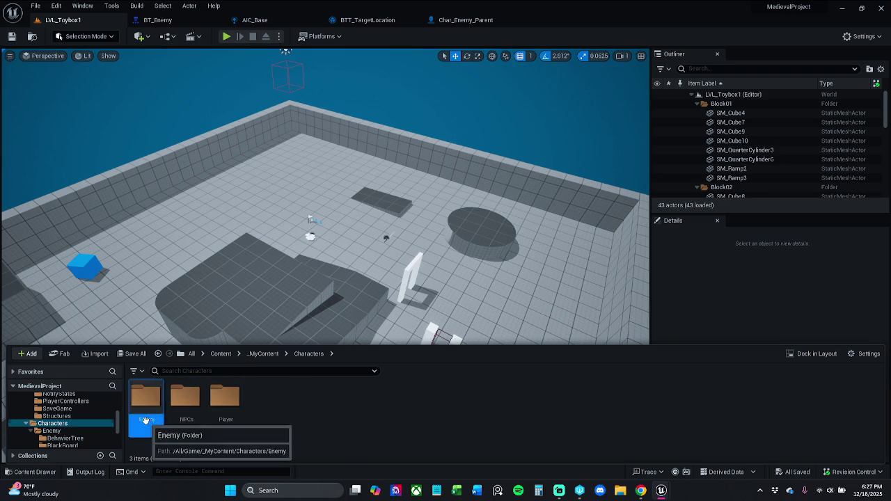
double_click(147, 400)
click(304, 407)
drag(252, 316, 155, 220)
scroll(164, 241, down, 6)
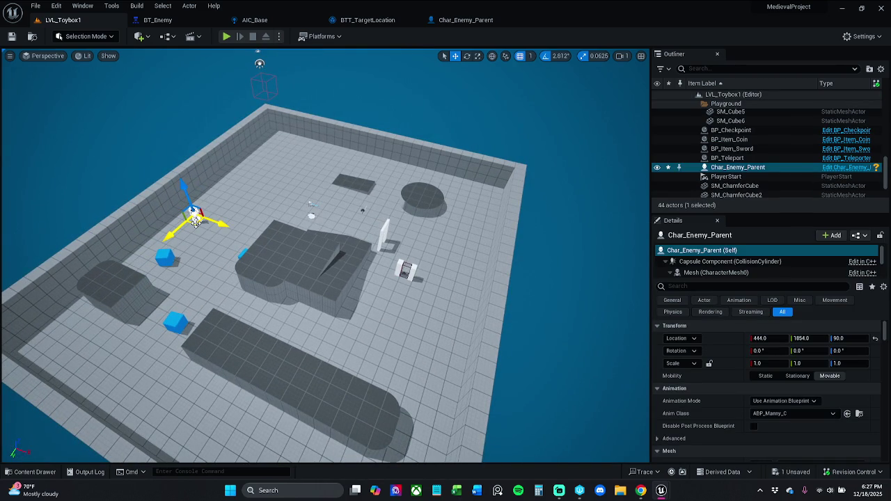
mouse_move(197, 222)
mouse_down()
mouse_move(342, 341)
mouse_move(399, 344)
mouse_move(416, 341)
mouse_move(475, 194)
mouse_move(358, 205)
mouse_move(298, 196)
mouse_move(186, 324)
mouse_move(81, 380)
mouse_move(299, 198)
mouse_move(297, 172)
mouse_move(324, 424)
mouse_up()
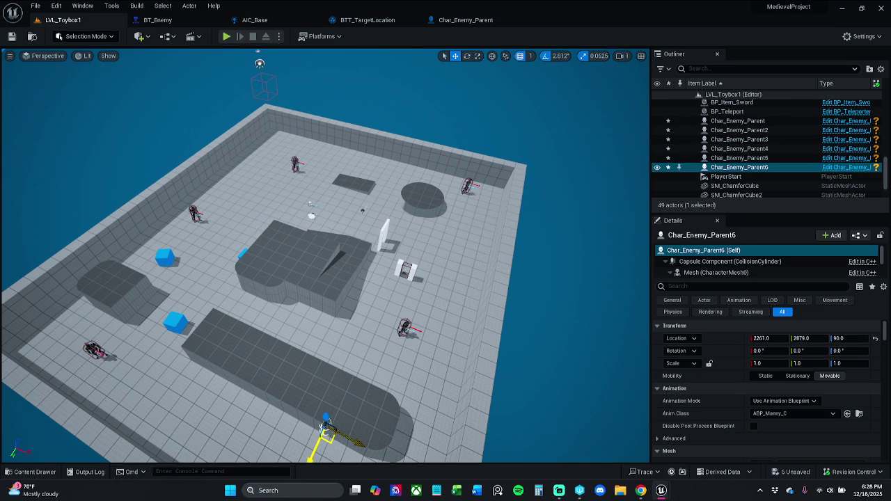
mouse_move(372, 377)
mouse_down()
mouse_move(345, 368)
mouse_move(364, 396)
mouse_up()
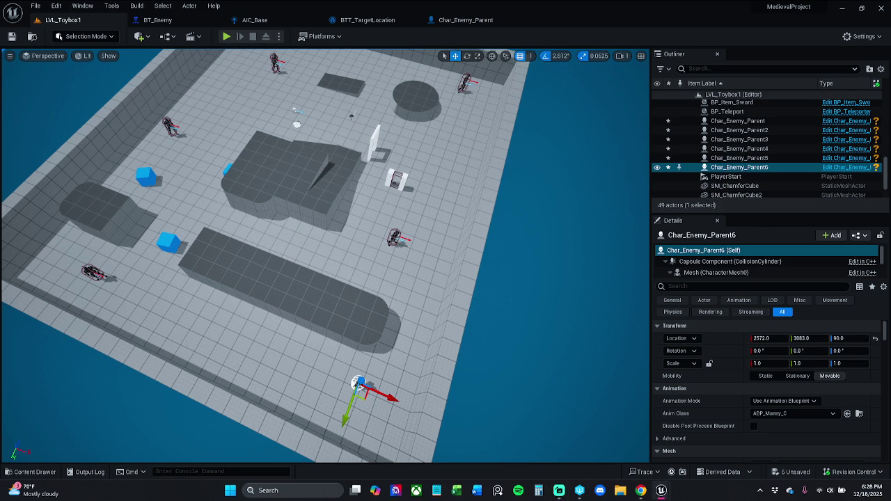
scroll(324, 258, down, 5)
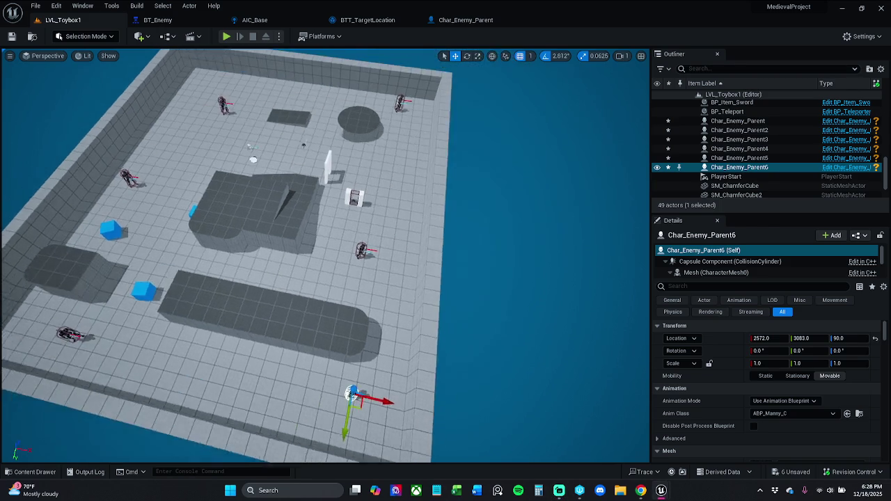
drag(240, 199, 265, 198)
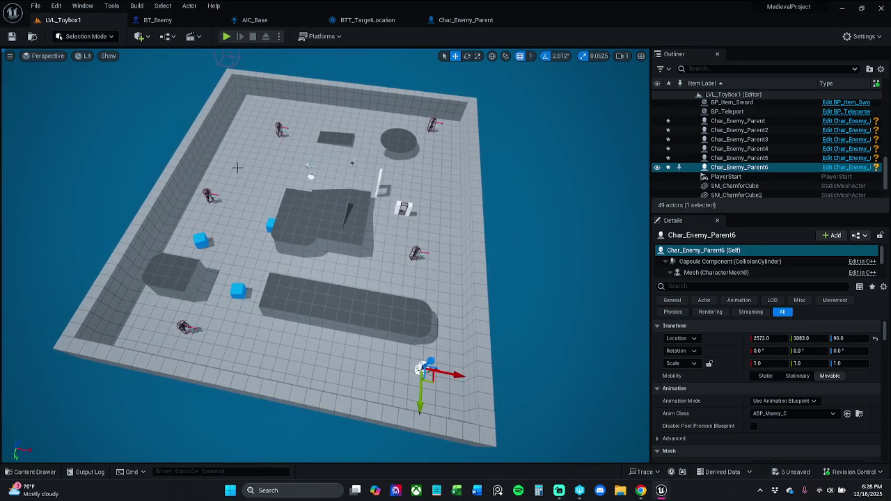
click(28, 472)
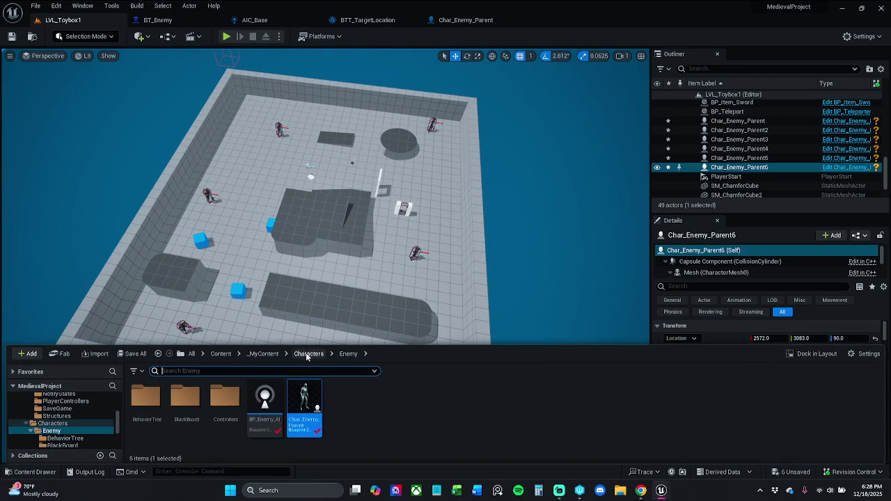
Step: Place seven BP_Item_Potion_AOE potions from Actors/_Inventory across the floor, then select BP_Checkpoint
click(263, 353)
double_click(145, 398)
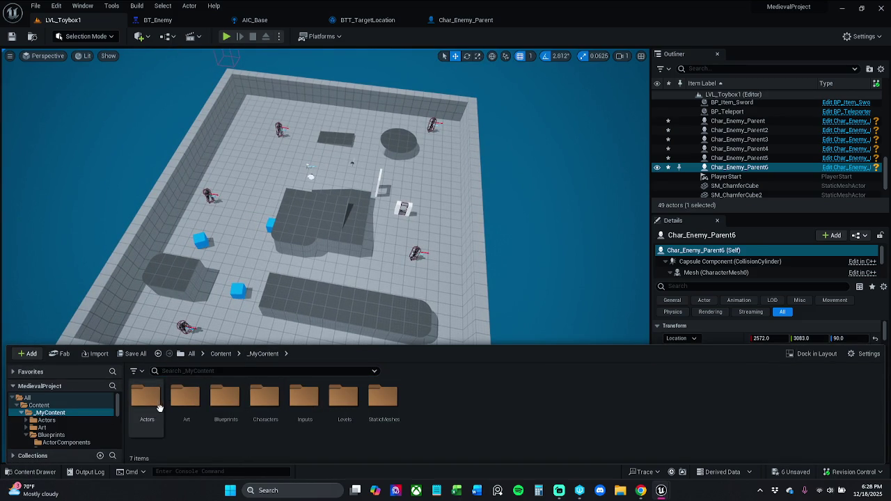
double_click(149, 403)
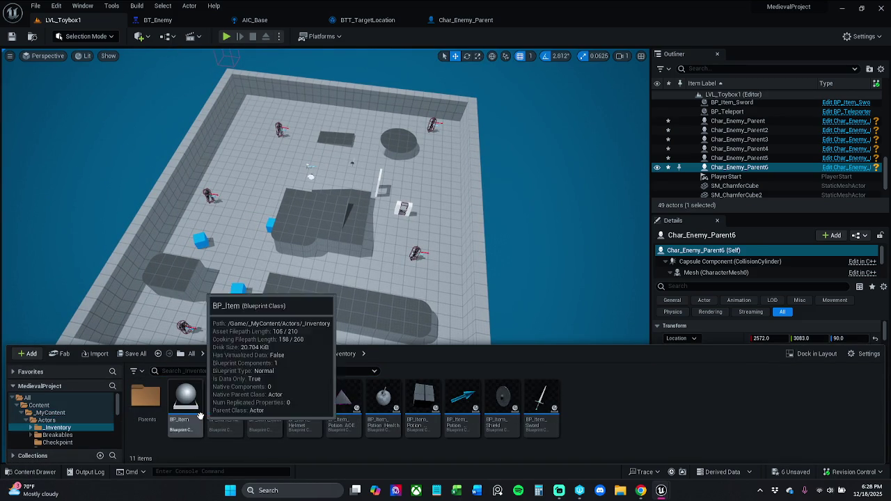
drag(339, 408, 293, 311)
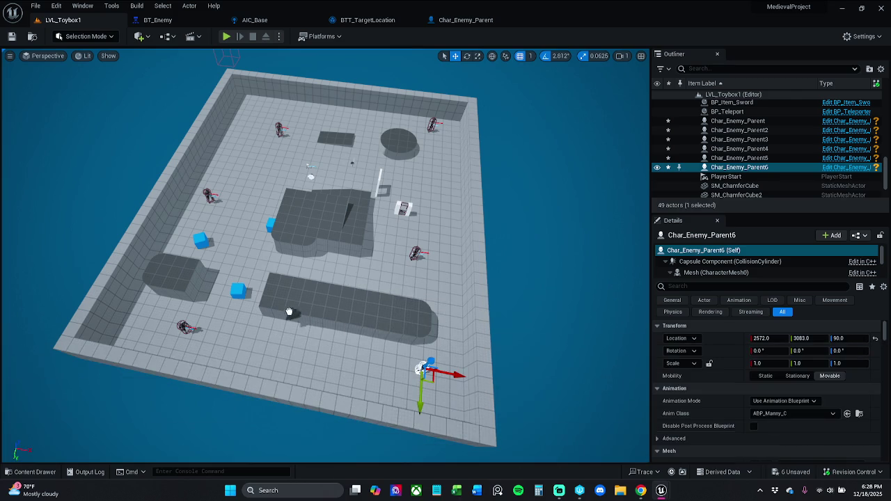
mouse_move(215, 339)
mouse_down()
mouse_move(387, 365)
mouse_move(376, 367)
mouse_move(387, 380)
mouse_move(348, 263)
mouse_move(312, 234)
mouse_move(306, 193)
mouse_move(435, 221)
mouse_move(437, 129)
mouse_move(354, 145)
mouse_move(287, 109)
mouse_move(239, 149)
mouse_move(236, 164)
mouse_up()
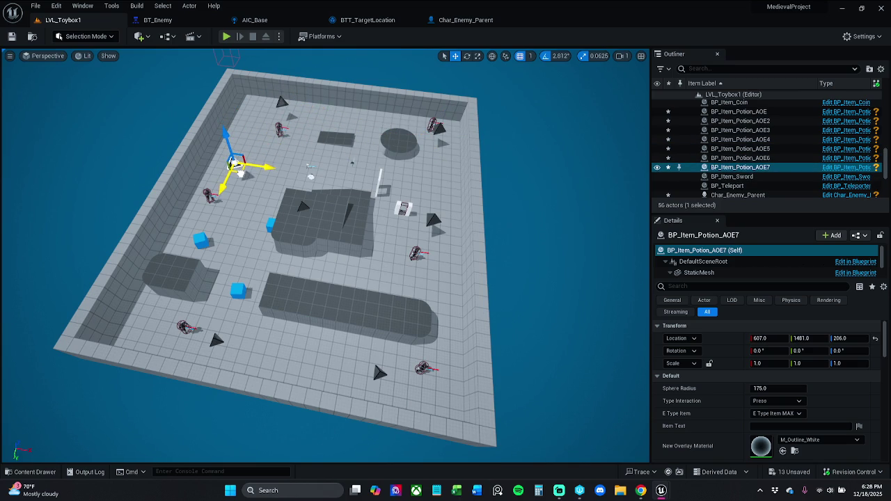
click(400, 206)
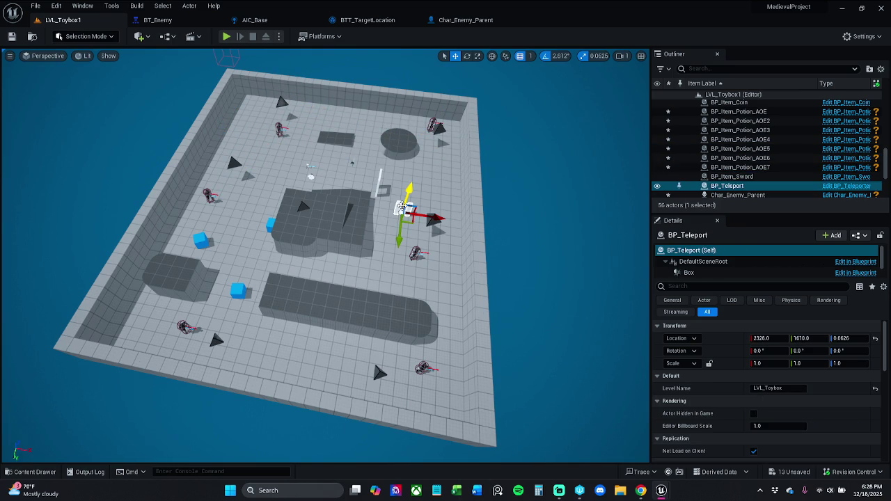
click(379, 182)
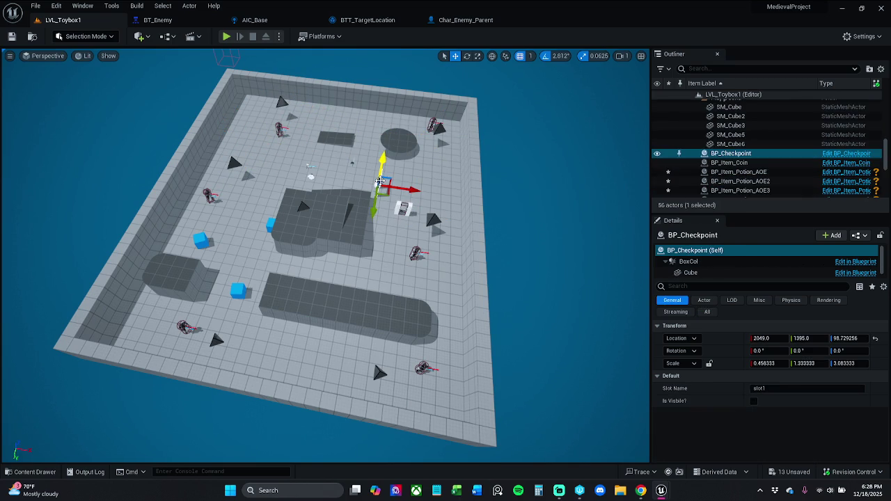
Step: Alt-drag BP_Checkpoint copies into place, snapping the last to the floor and rotating it 22.5°
mouse_move(388, 196)
mouse_down()
mouse_move(333, 125)
mouse_move(315, 123)
mouse_move(263, 217)
mouse_move(237, 225)
mouse_move(258, 213)
mouse_move(343, 225)
mouse_move(310, 224)
mouse_move(309, 167)
mouse_move(310, 185)
mouse_up()
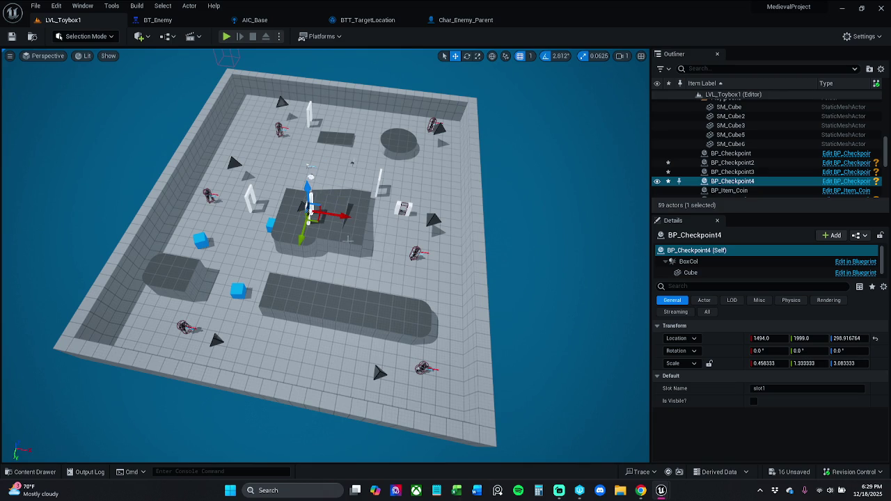
mouse_move(313, 220)
alt+mouse_down()
mouse_move(234, 233)
mouse_move(198, 282)
mouse_move(166, 272)
mouse_move(212, 323)
mouse_move(295, 346)
alt+mouse_up()
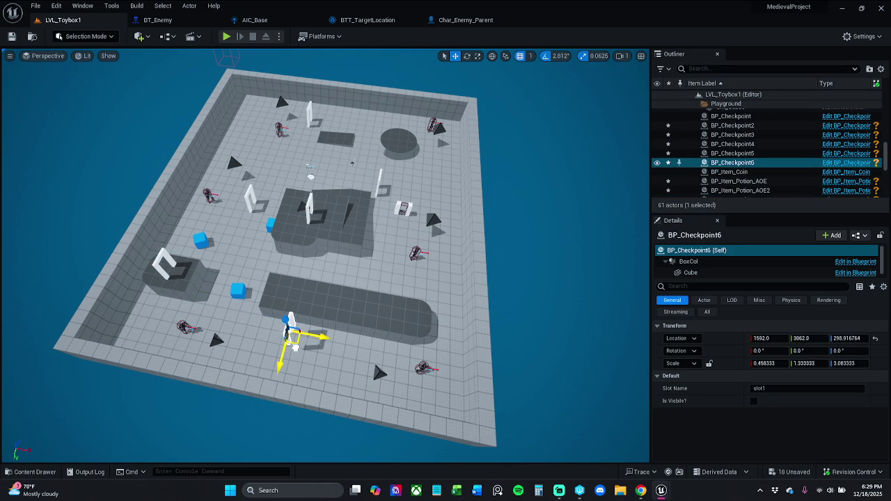
key(End)
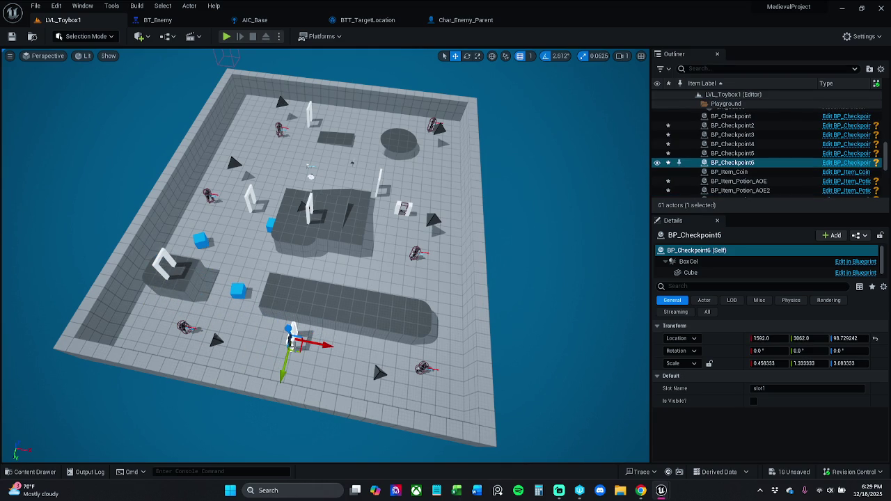
key(e)
mouse_move(323, 369)
mouse_down()
mouse_move(341, 366)
mouse_move(321, 376)
mouse_move(307, 360)
mouse_up()
key(w)
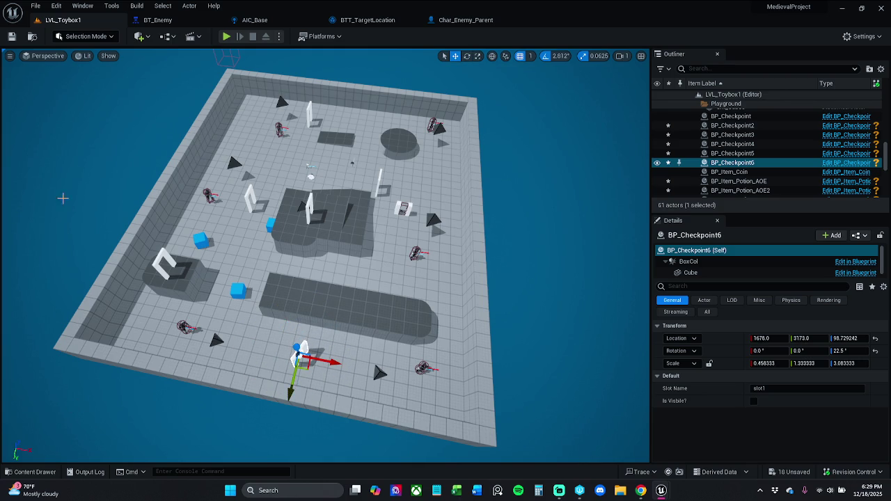
Step: Save the level changes and orbit to a higher view of the level
click(28, 472)
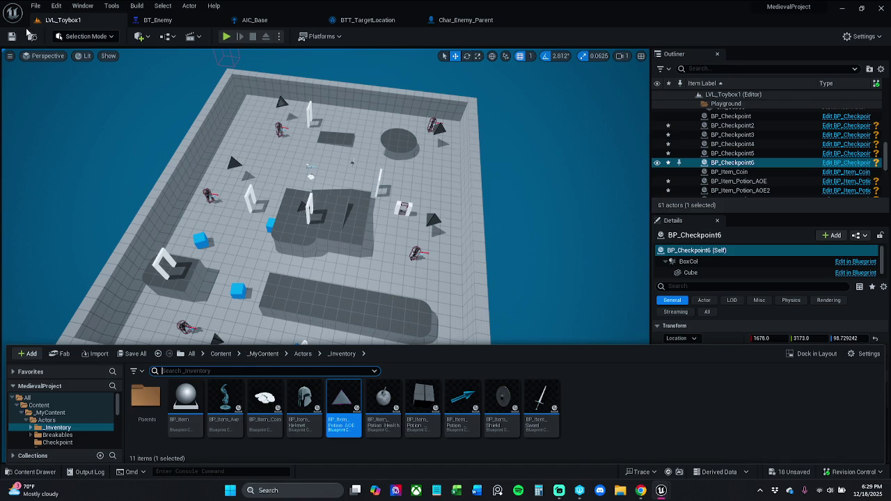
key(ctrl+s)
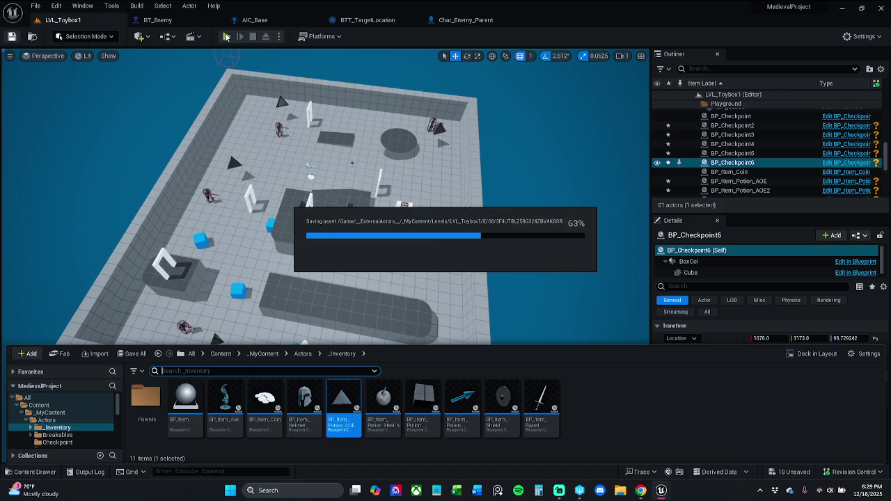
drag(320, 209, 341, 188)
drag(369, 248, 369, 249)
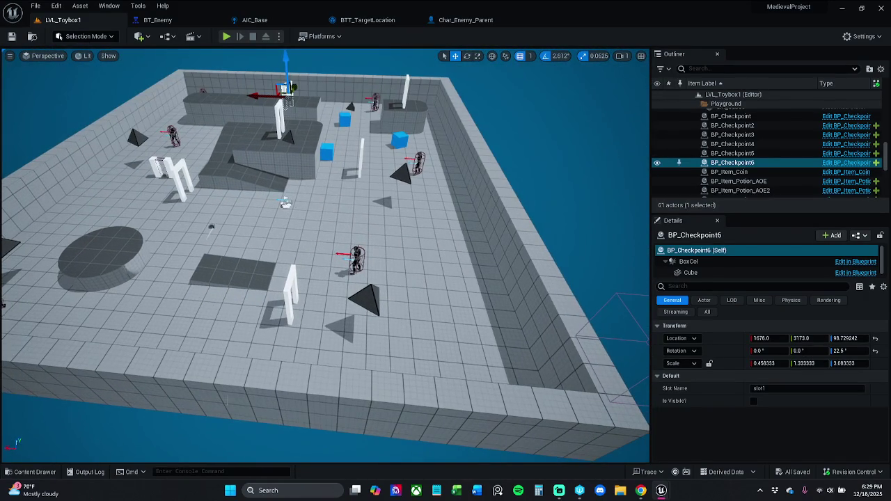
Step: Add a Nav Mesh Bounds Volume via Quick Add search 'nav' and preview the navmesh
click(173, 37)
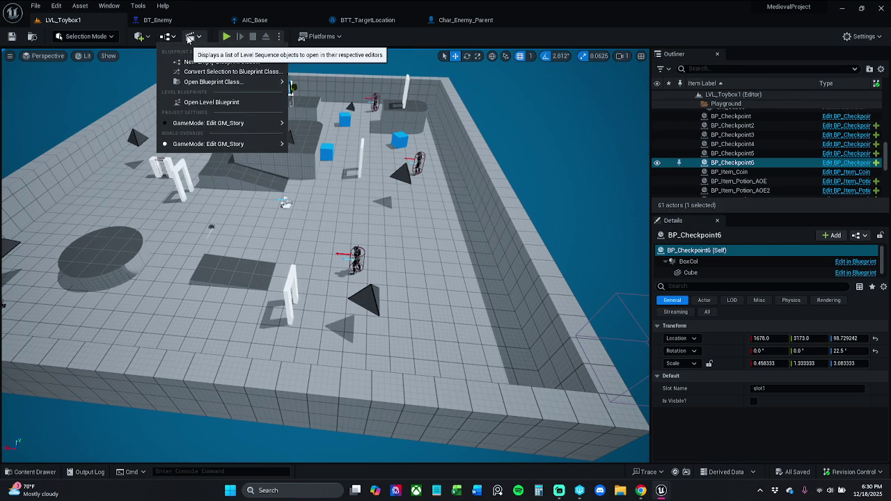
click(190, 38)
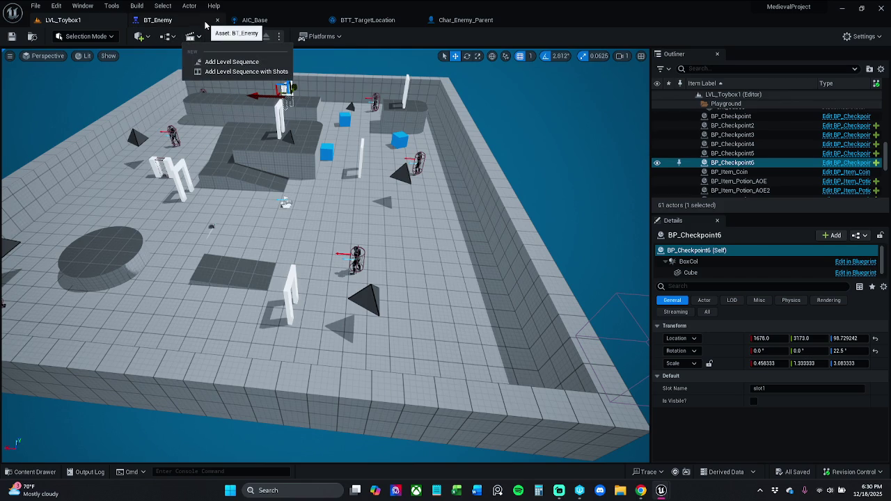
click(140, 37)
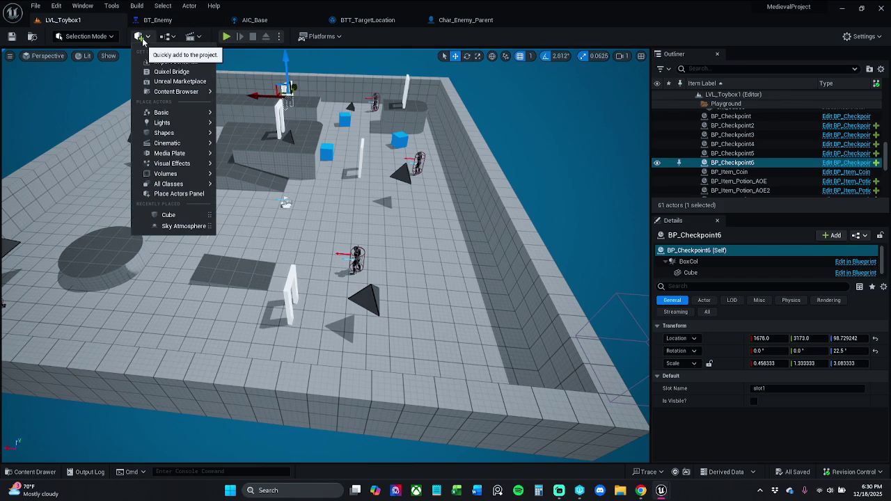
text(nav)
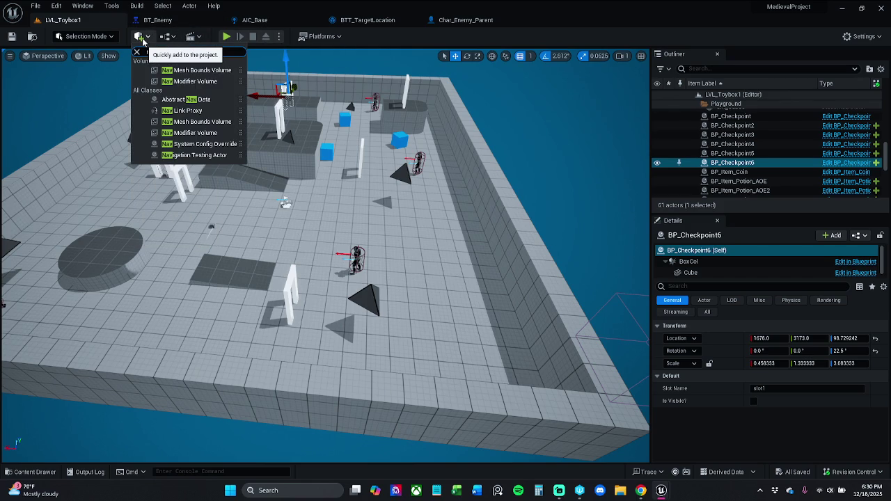
click(199, 69)
drag(282, 193, 281, 157)
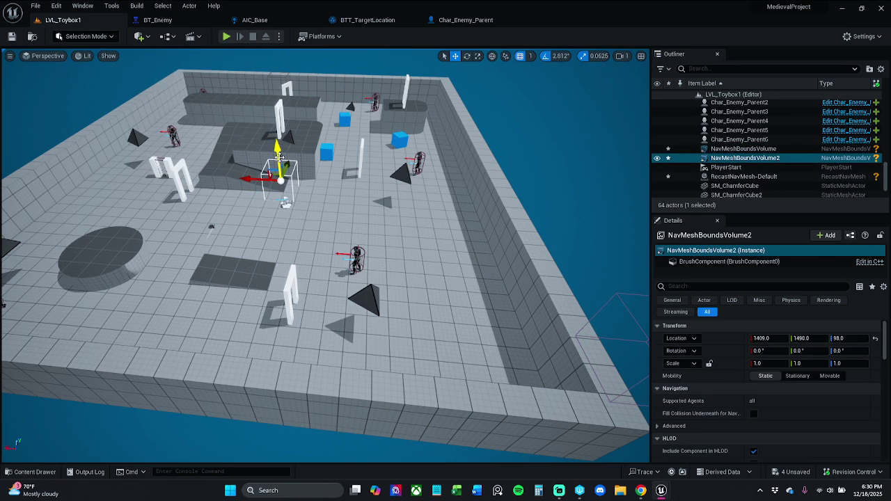
key(p)
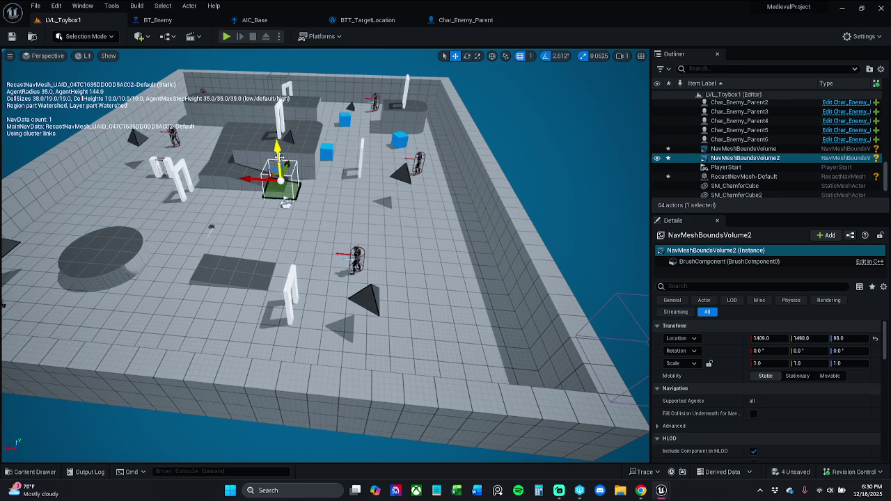
Step: Move and scale the nav volume over the arena floor to 13.875 × 16.25
drag(276, 177, 237, 320)
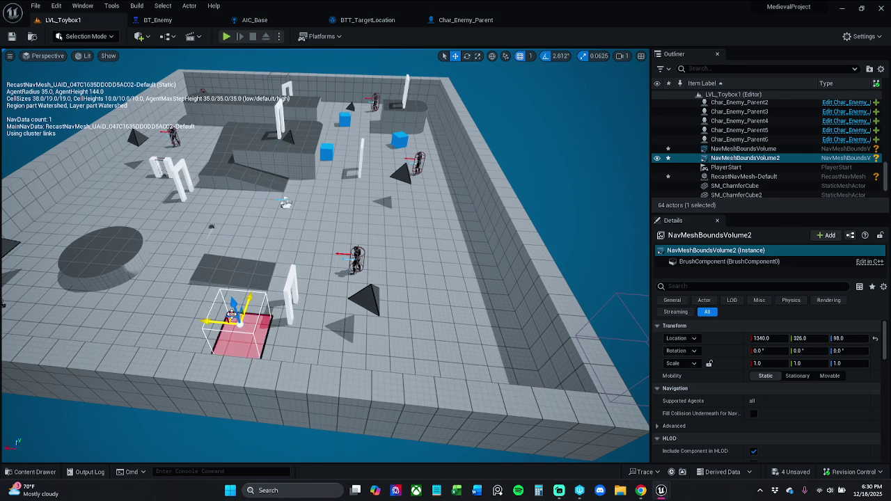
key(e)
key(r)
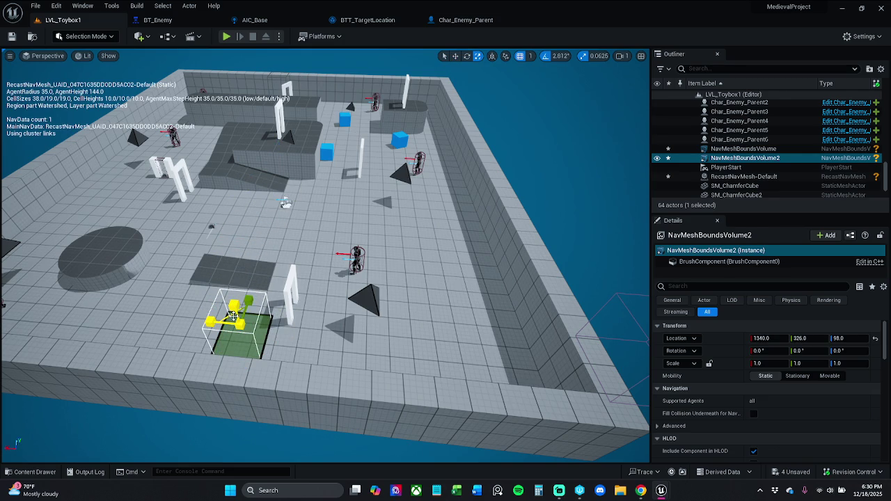
mouse_move(233, 313)
mouse_down()
mouse_move(300, 351)
mouse_move(236, 319)
mouse_move(245, 231)
mouse_move(269, 153)
mouse_move(280, 147)
mouse_move(271, 154)
mouse_move(278, 156)
mouse_up()
key(w)
key(e)
key(r)
key(w)
key(r)
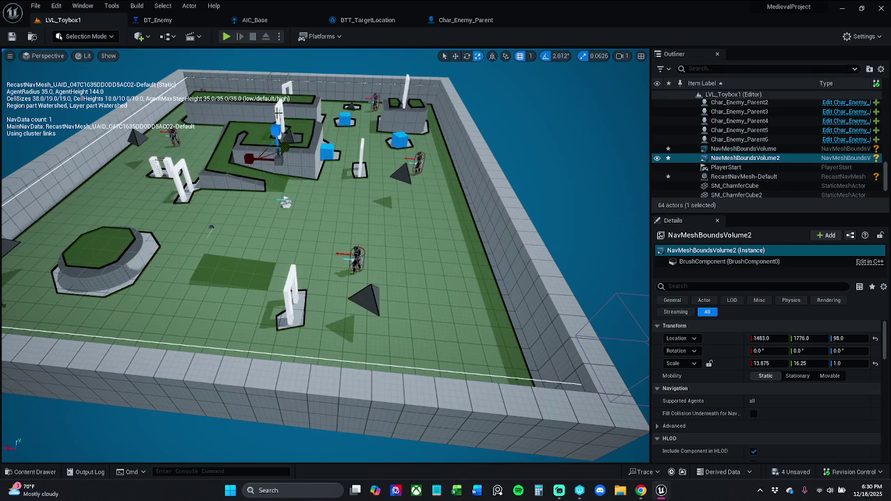
scroll(305, 130, down, 5)
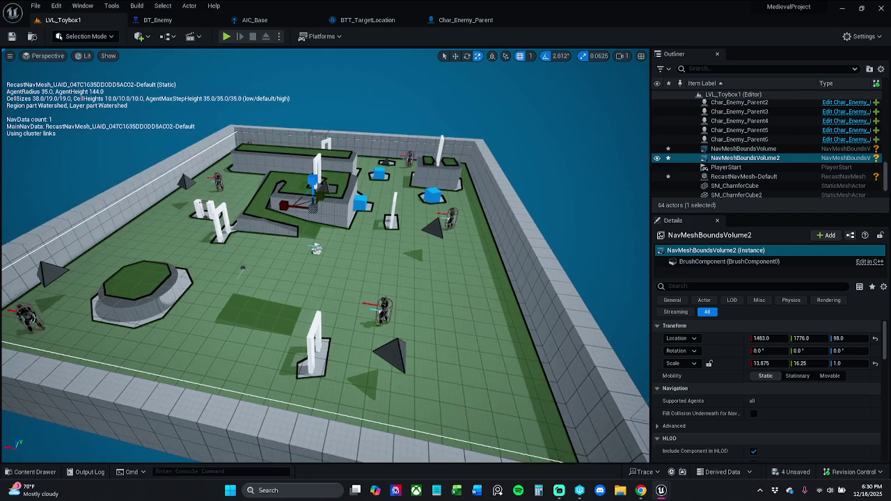
Step: Save all, then slide and lengthen SM_Ramp up onto the round platform
click(35, 5)
click(59, 127)
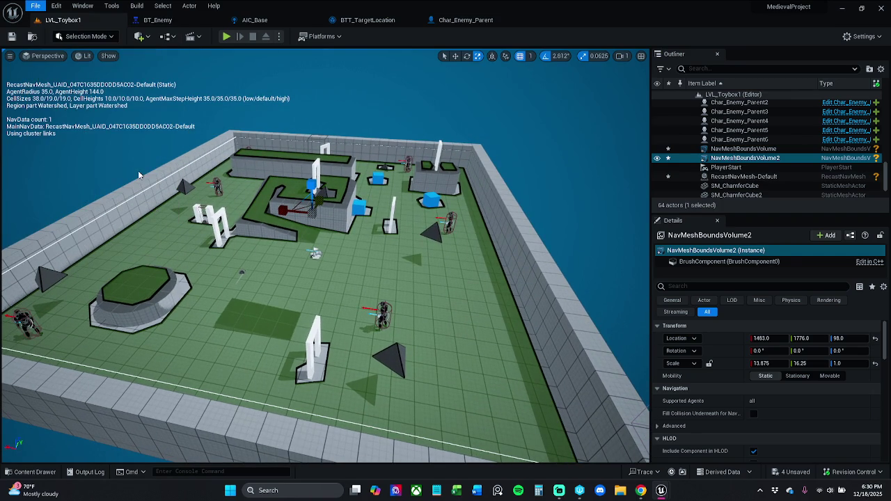
click(254, 317)
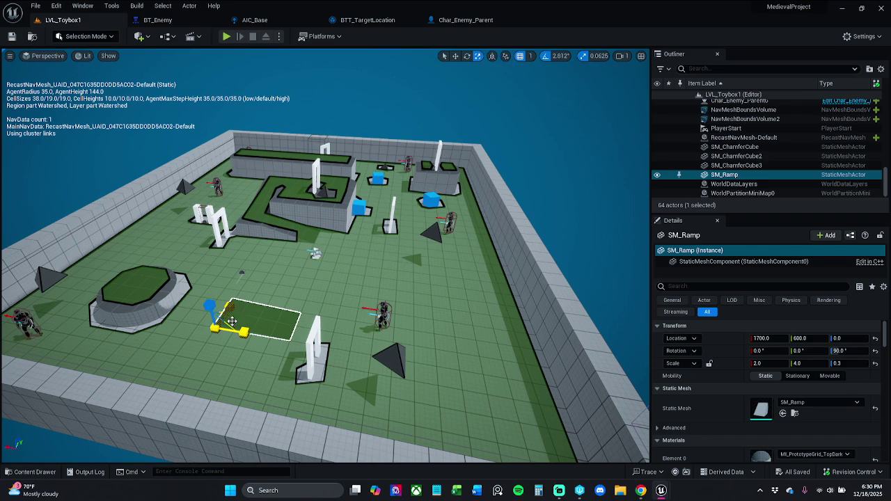
key(w)
drag(187, 322, 133, 309)
key(e)
key(r)
drag(184, 324, 202, 326)
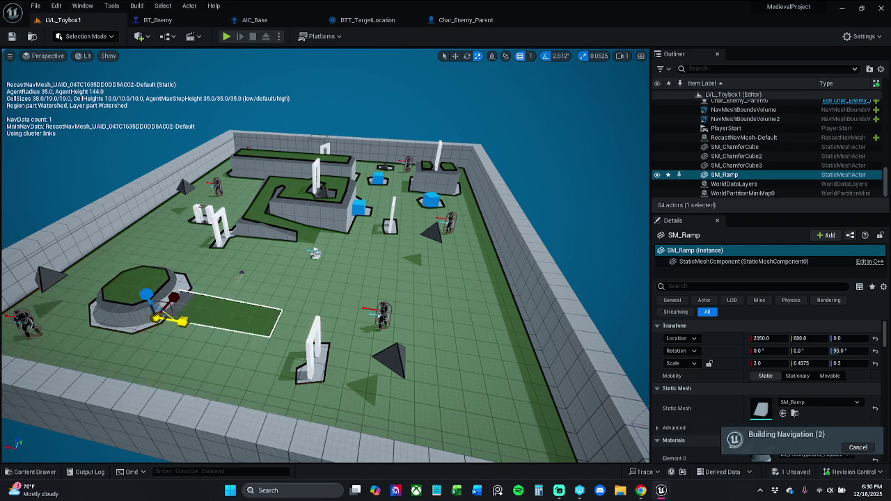
drag(146, 295, 146, 290)
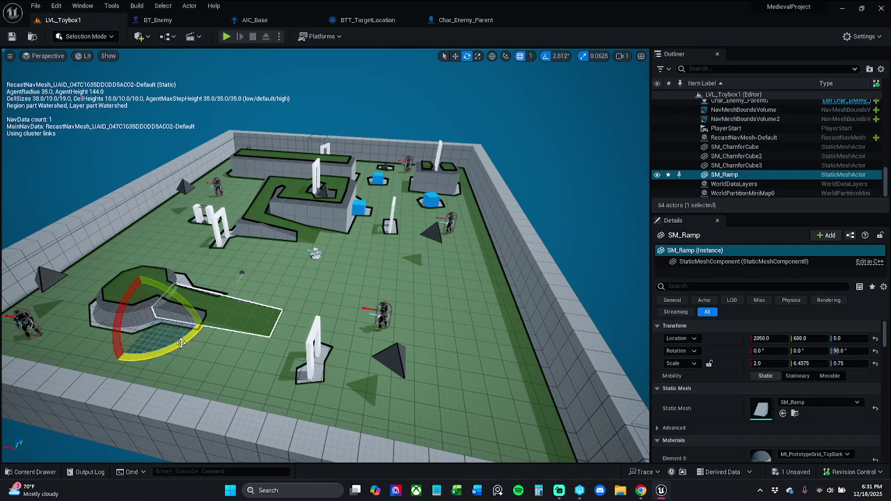
Step: Duplicate the ramp as SM_Ramp4 and scale it to 2.0 × 6.4375 × 2.0 against the back-left wall block
mouse_move(184, 341)
mouse_down()
mouse_move(198, 313)
mouse_move(186, 281)
mouse_move(195, 336)
mouse_up()
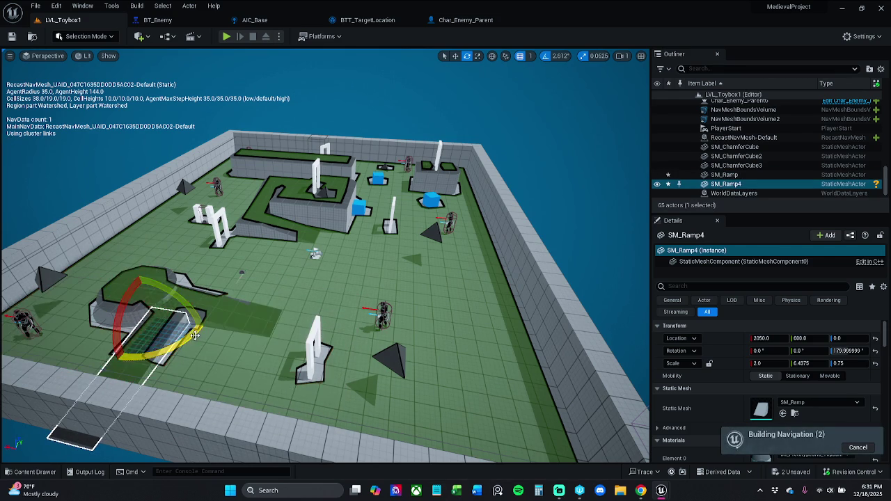
key(w)
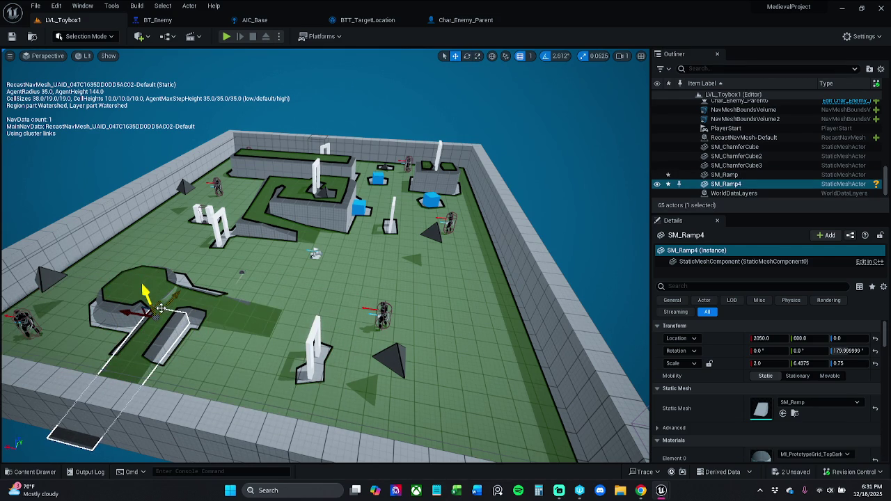
drag(160, 310, 257, 176)
drag(315, 254, 315, 223)
mouse_move(275, 298)
mouse_down()
mouse_move(275, 285)
mouse_move(275, 298)
mouse_up()
key(e)
key(r)
drag(389, 219, 388, 171)
drag(327, 278, 236, 251)
mouse_move(308, 264)
mouse_down()
mouse_move(306, 240)
mouse_move(308, 264)
mouse_up()
mouse_move(257, 283)
mouse_down()
mouse_move(257, 276)
mouse_move(256, 291)
mouse_up()
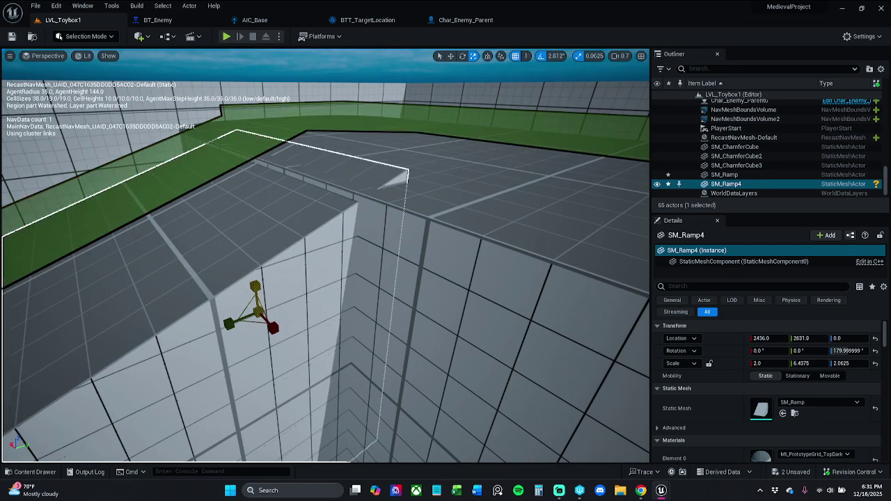
Step: Frame the wall block, enable rotation and grid snapping, and save the ramps
click(347, 263)
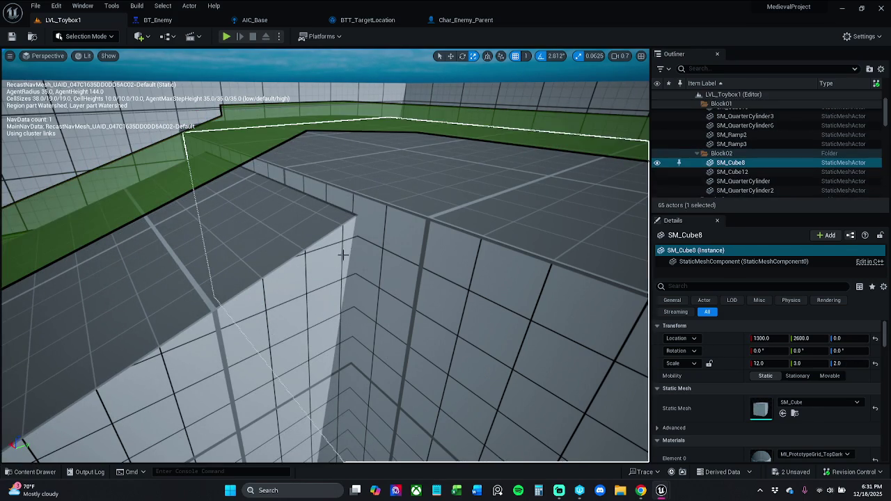
key(f)
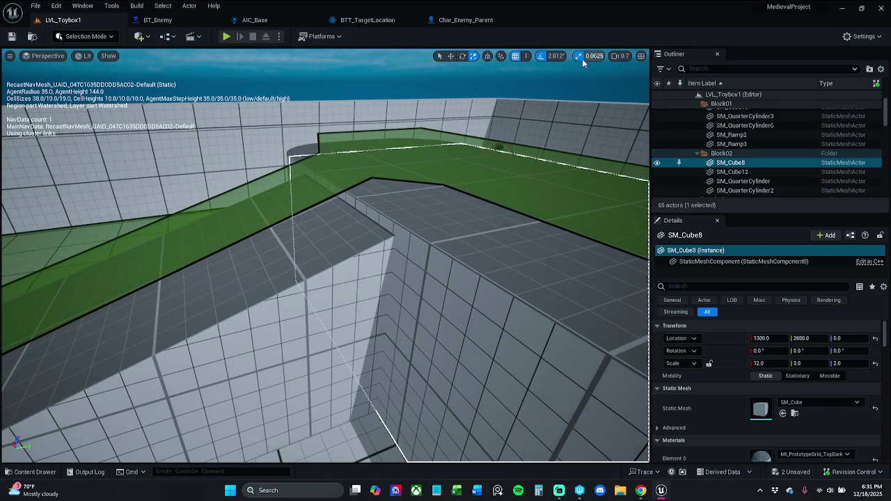
click(540, 57)
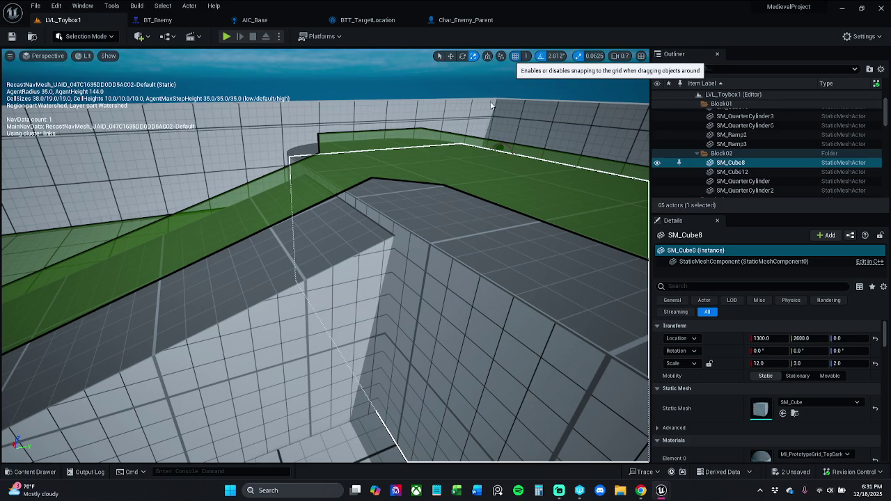
click(391, 238)
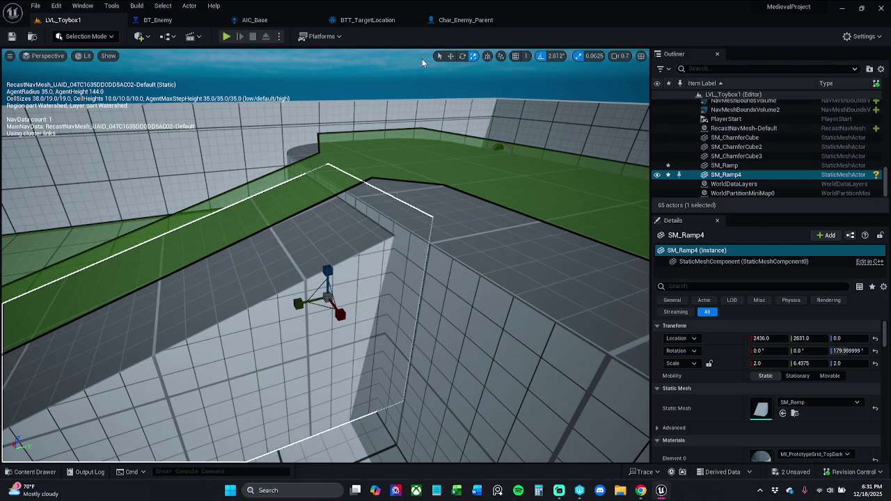
click(515, 56)
key(ctrl+s)
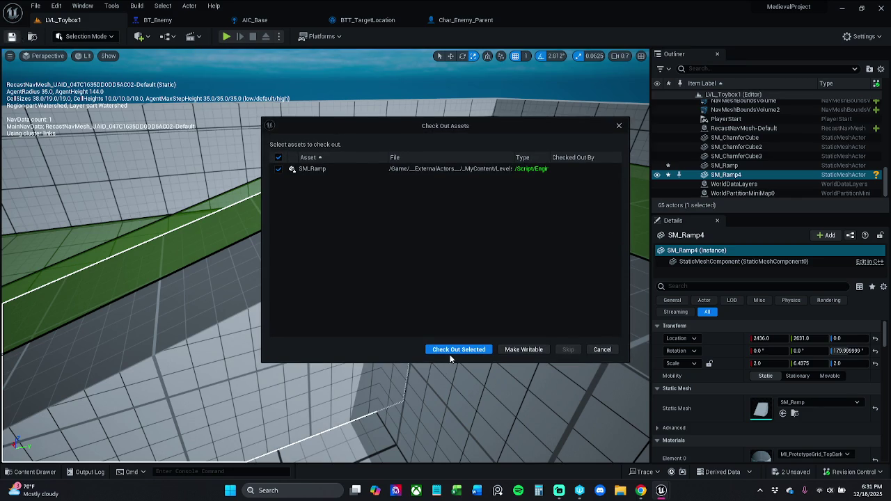
Step: Check out SM_Ramp, start Play-in-Editor, and collect the first AOE potion pickup
click(448, 351)
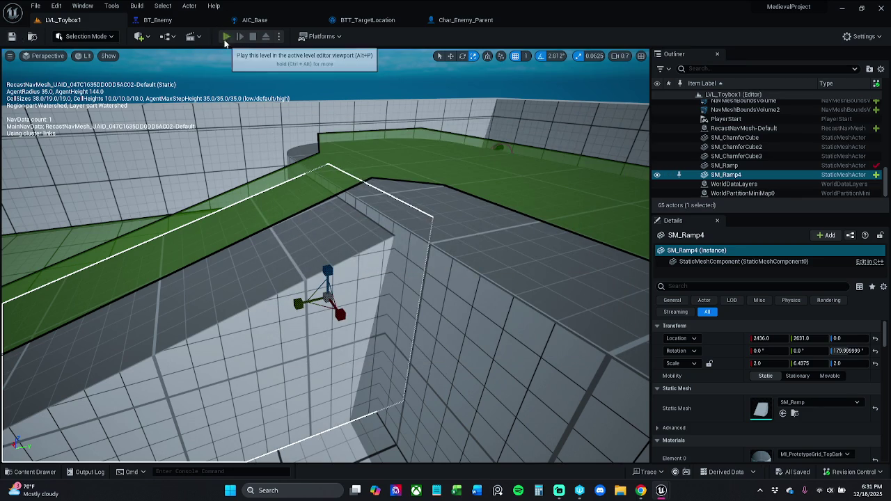
click(226, 37)
key(w)
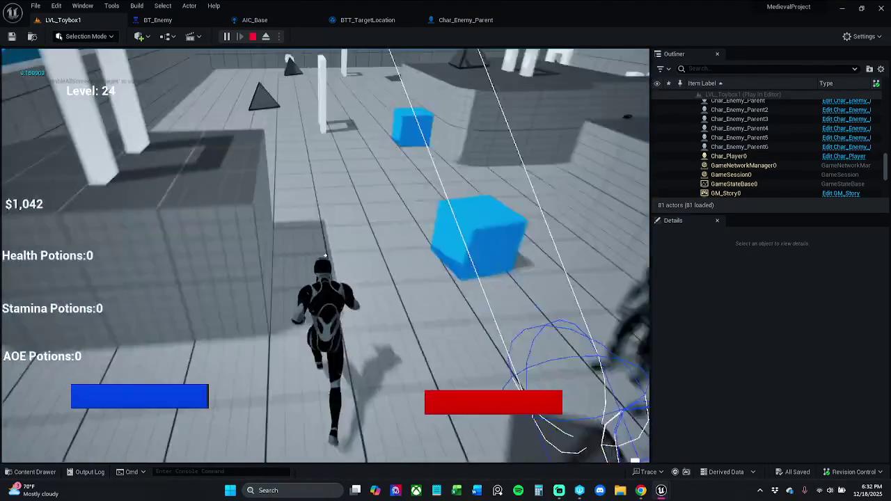
key(w)
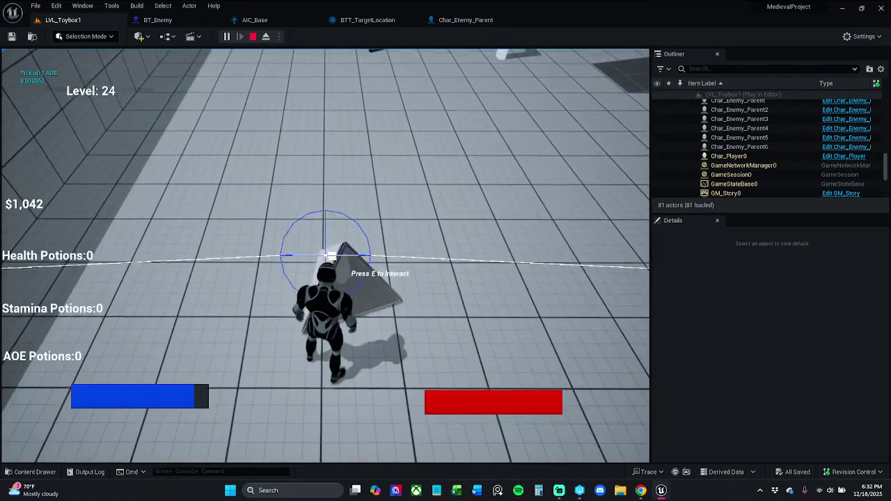
key(w)
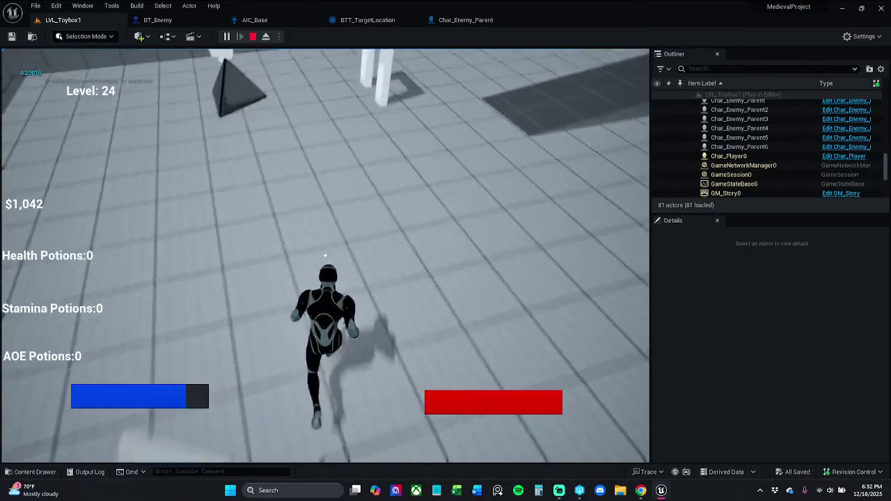
key(w)
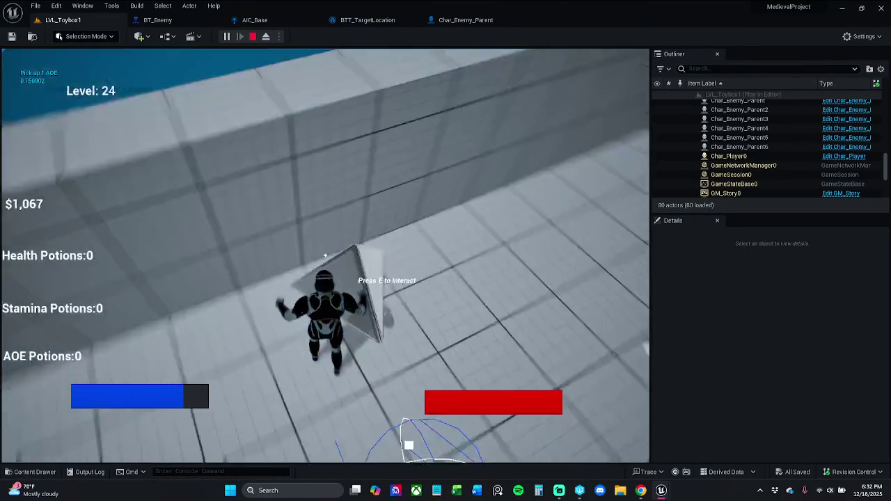
key(w)
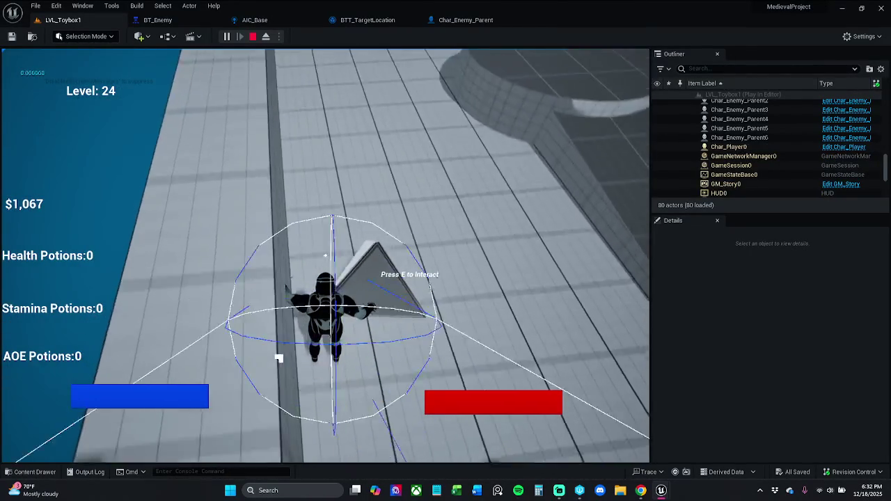
key(w)
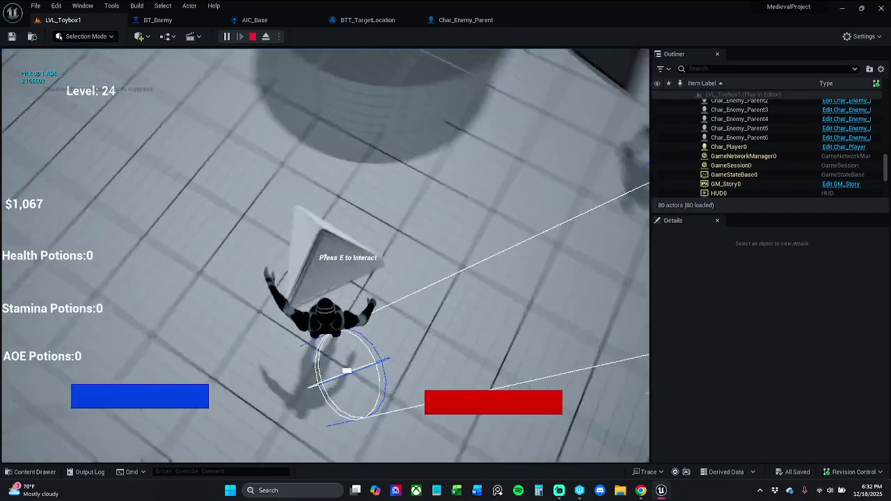
key(w)
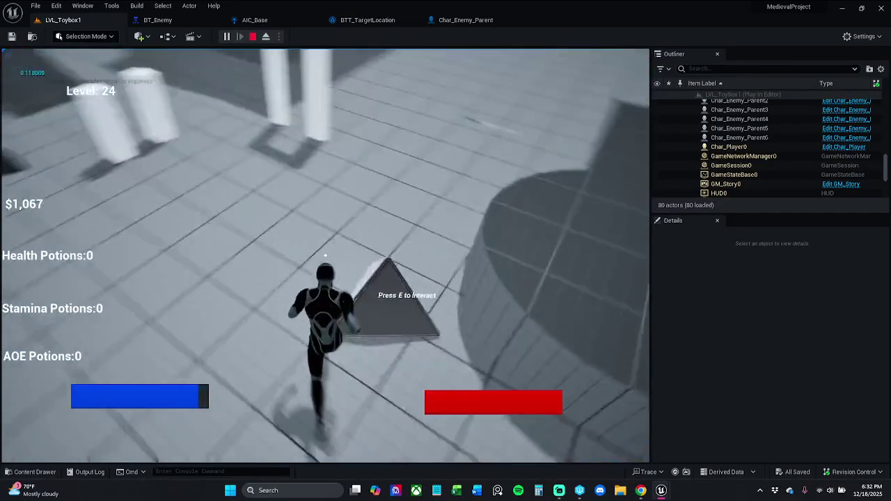
key(w)
Step: Run up the ramp onto the platform, grab more potions, and pass through the white arch
key(e)
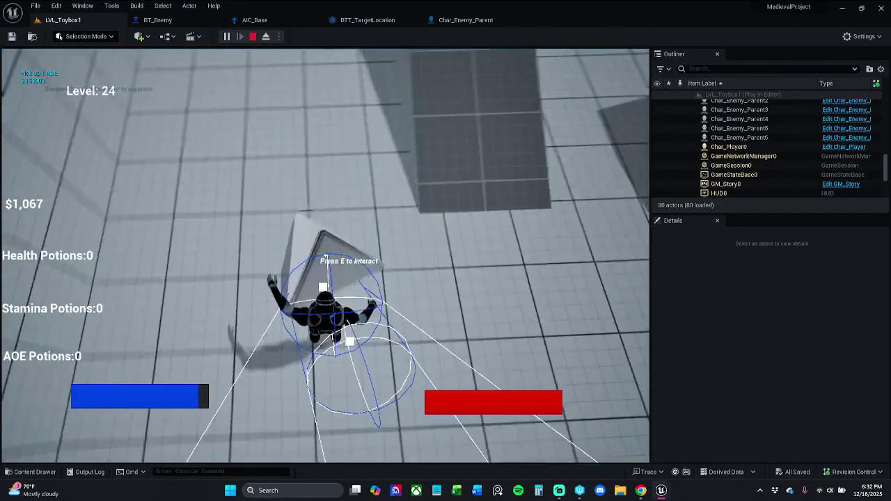
key(w)
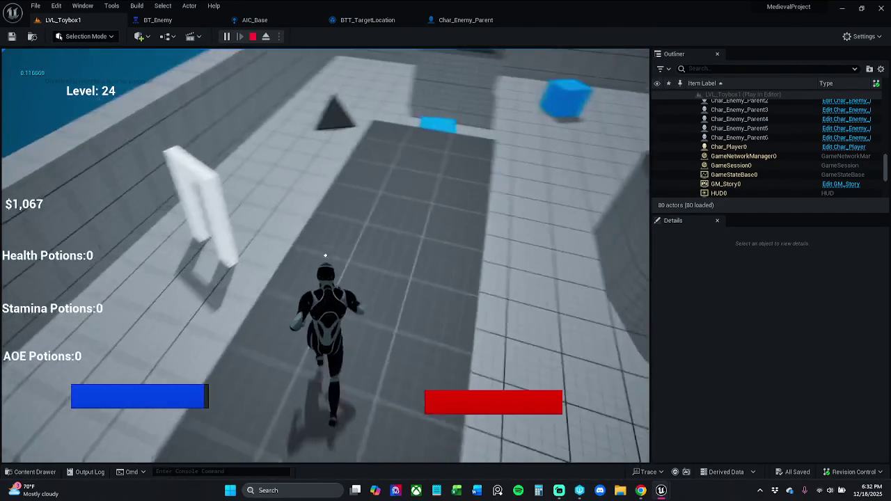
key(w)
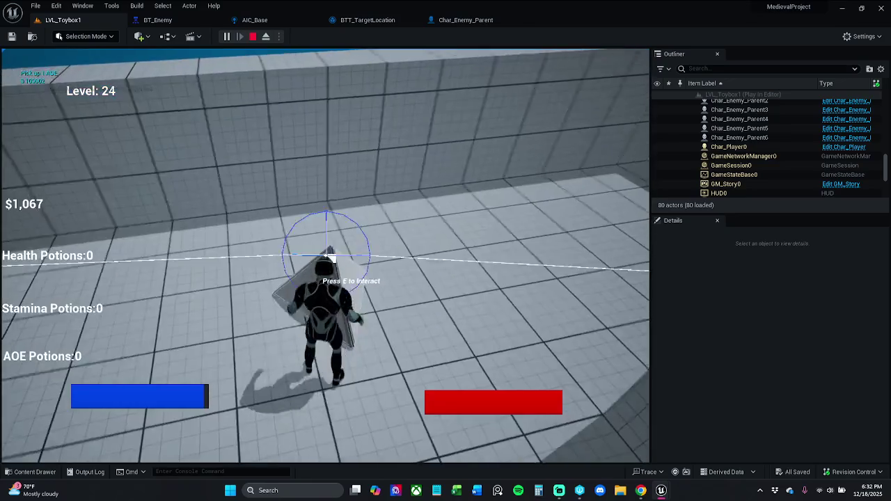
key(w)
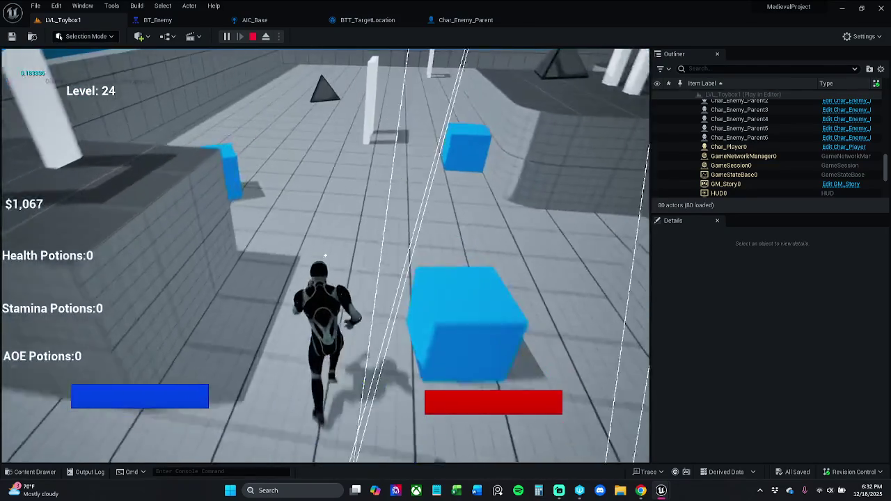
key(w)
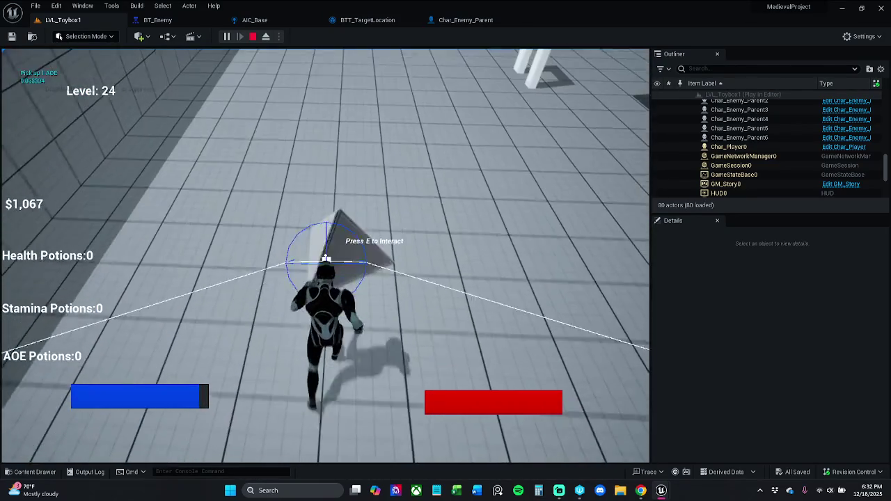
key(w)
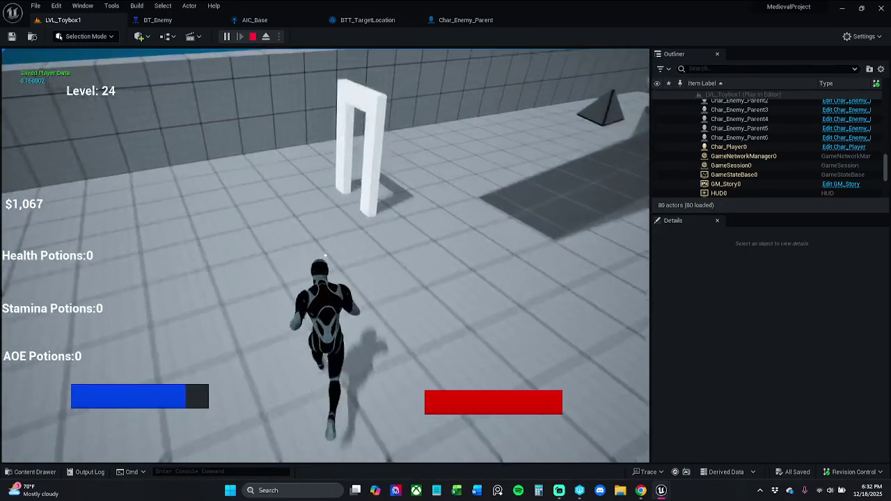
key(w)
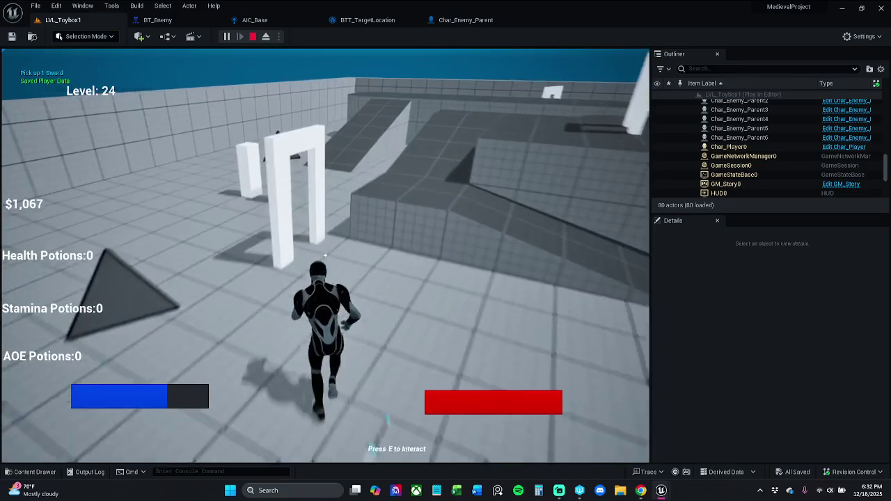
key(w)
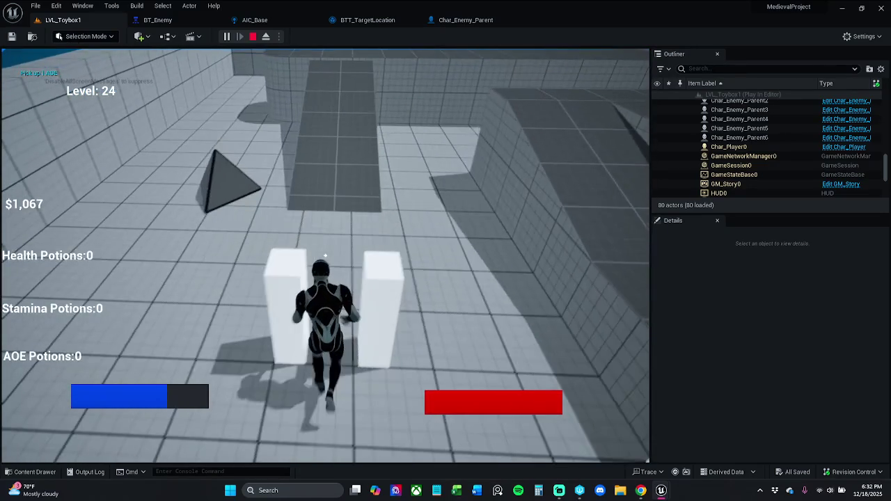
key(w)
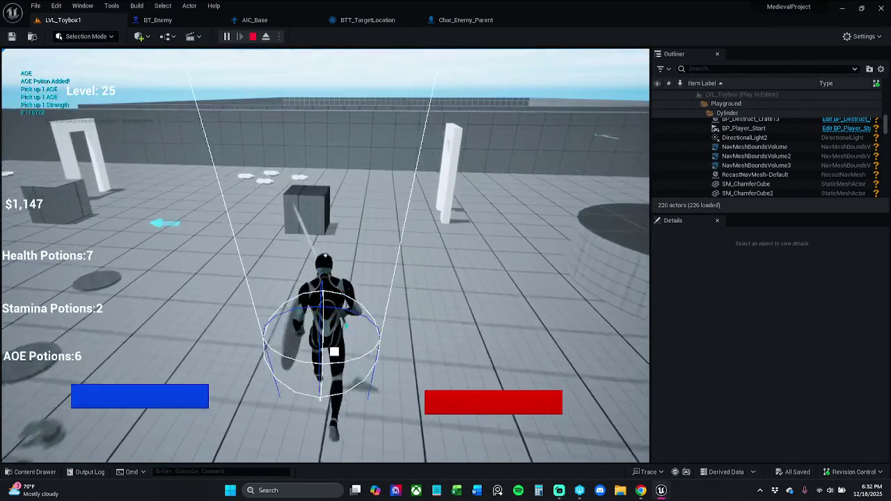
Step: Break crates, swing the sword and collect pickups while running through the white arch
key(w)
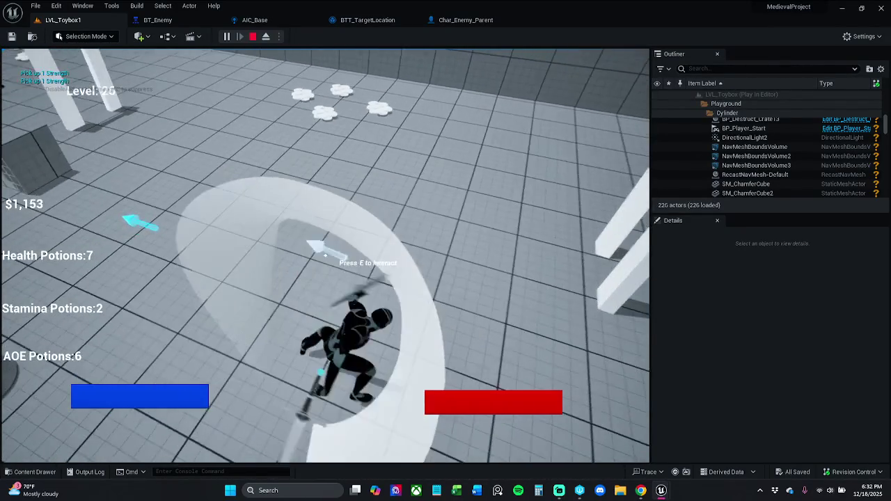
key(w)
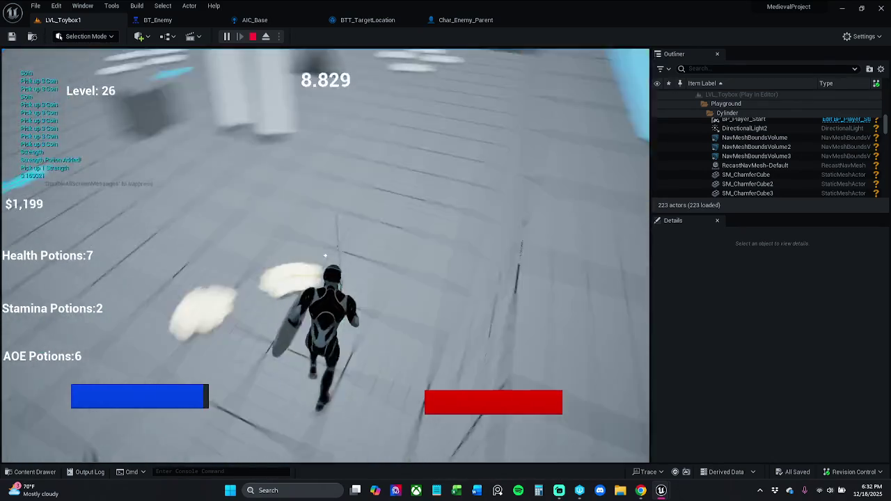
click(325, 255)
key(w)
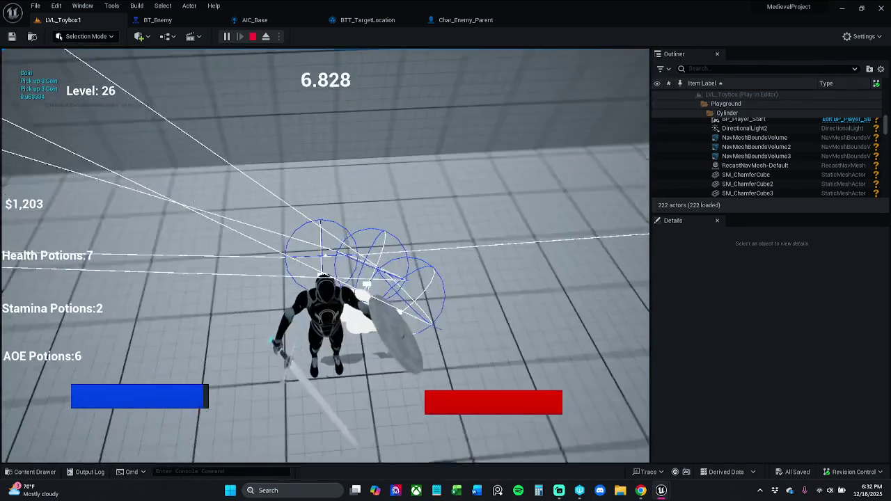
key(w)
click(324, 255)
key(w)
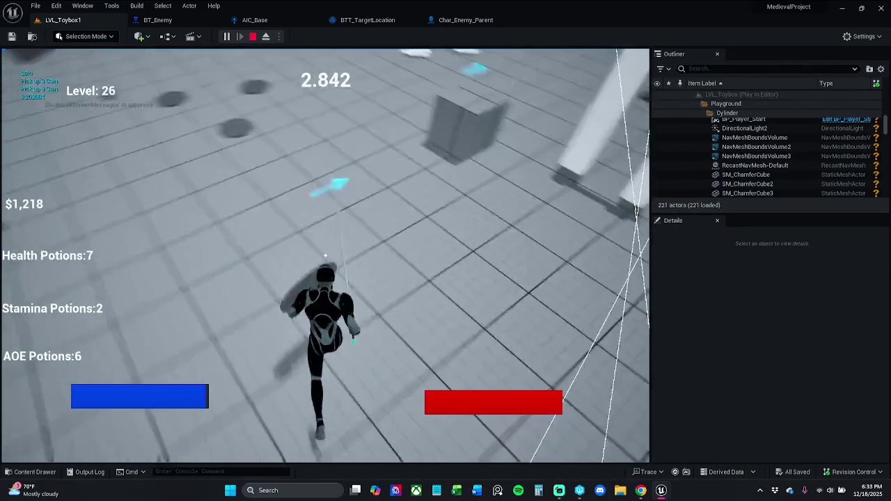
click(325, 255)
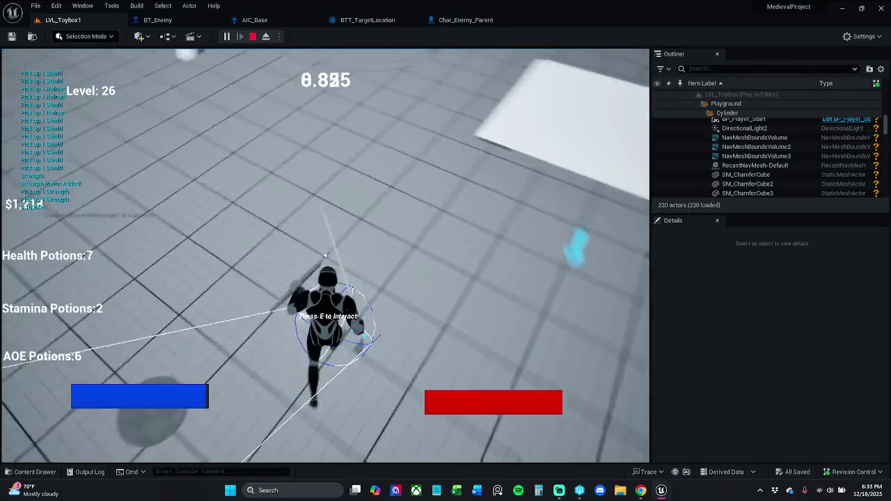
key(w)
click(325, 256)
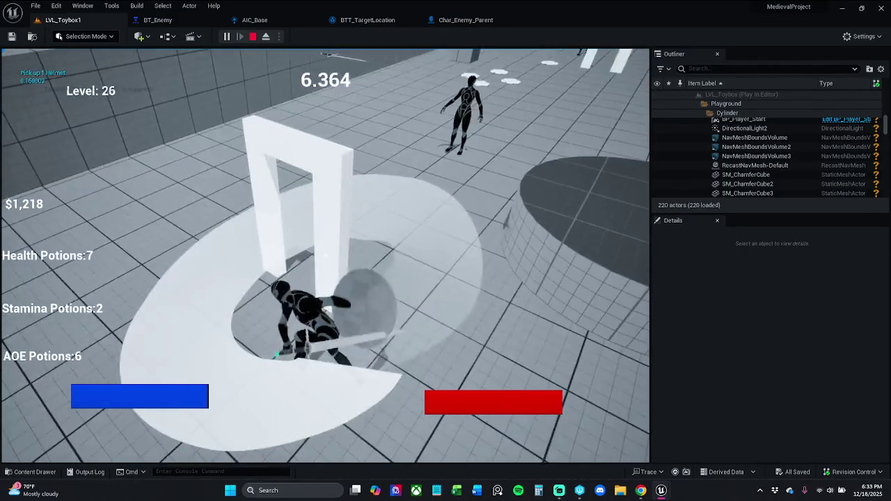
key(w)
Step: Use an AOE potion, run past the enemies, and destroy the white cube with repeated strikes
key(w)
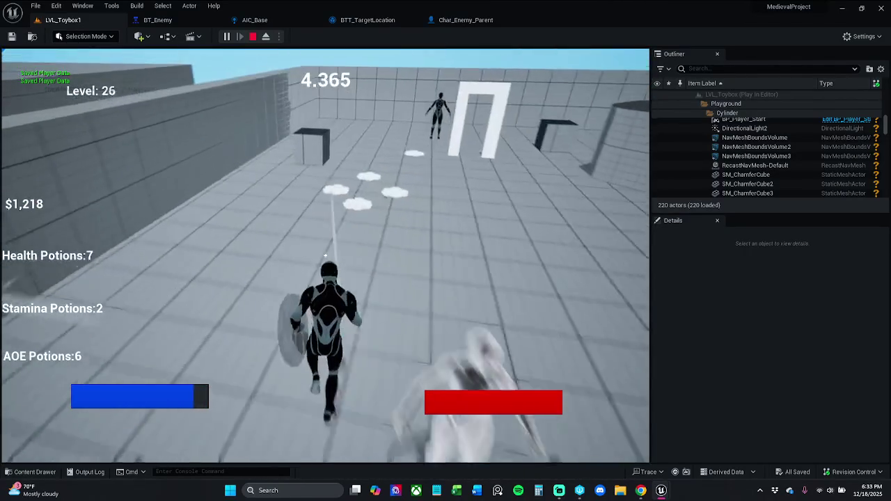
key(3)
key(w)
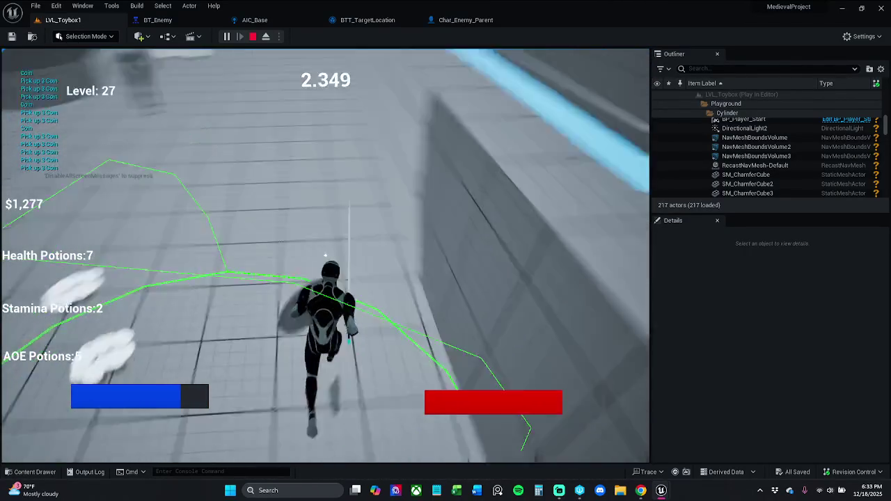
click(324, 255)
key(w)
key(w)
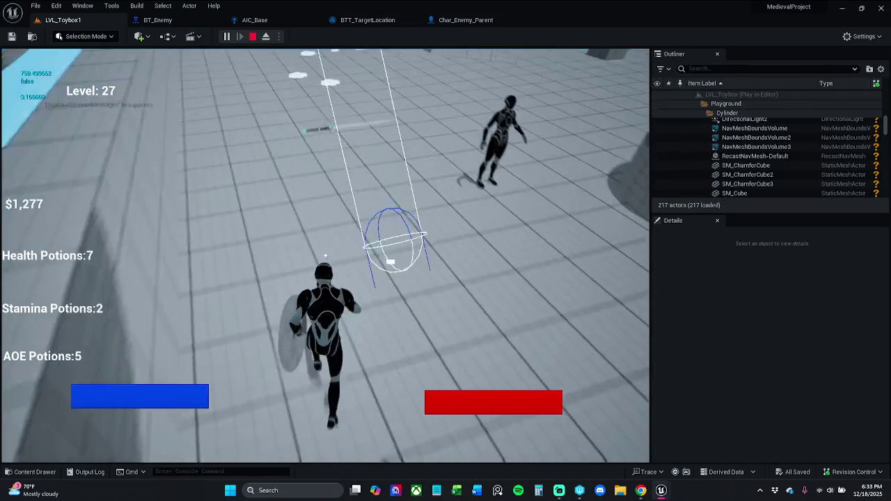
key(w)
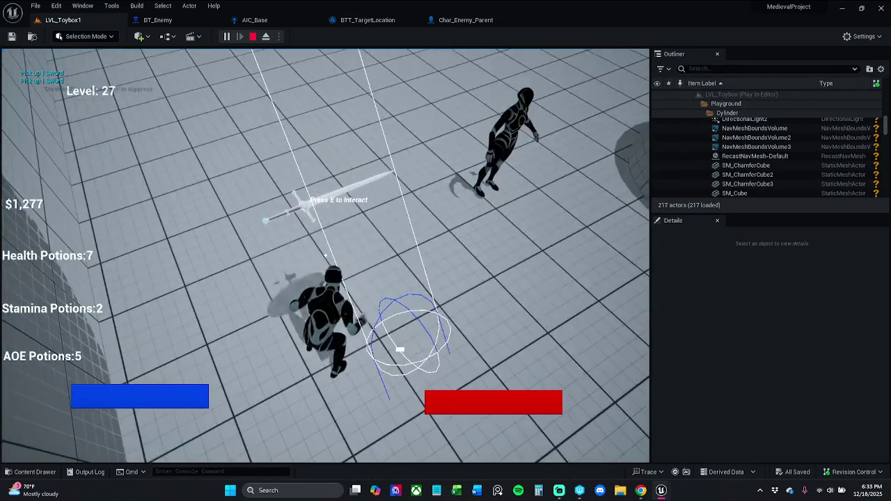
key(w)
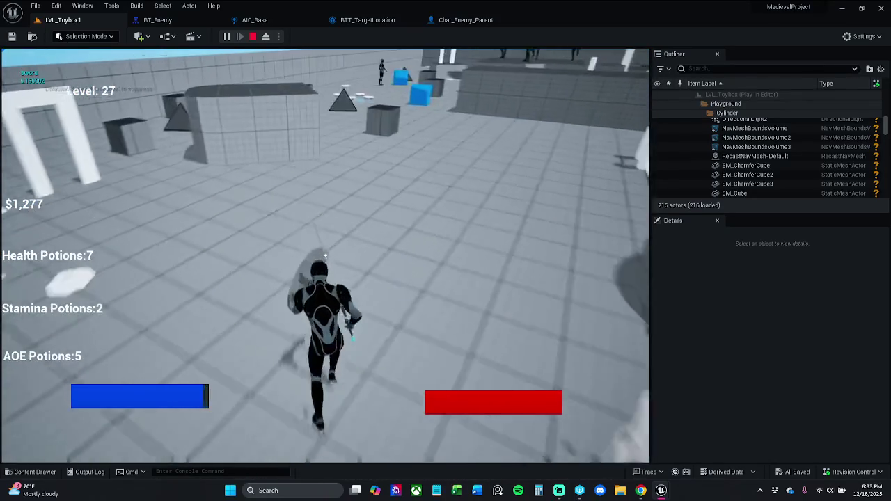
click(324, 255)
click(324, 256)
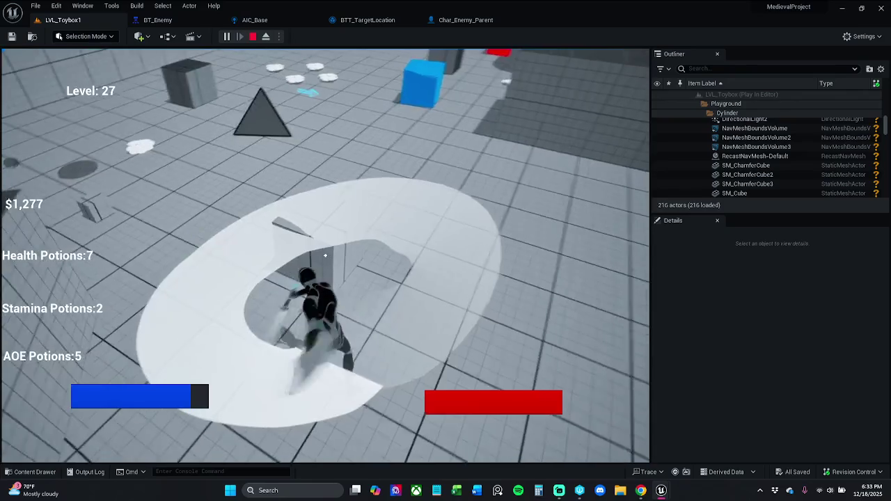
click(325, 256)
click(325, 256)
key(w)
Step: Spend the remaining AOE potions down to 0 and end the Play-in-Editor session
key(w)
click(325, 255)
key(3)
key(w)
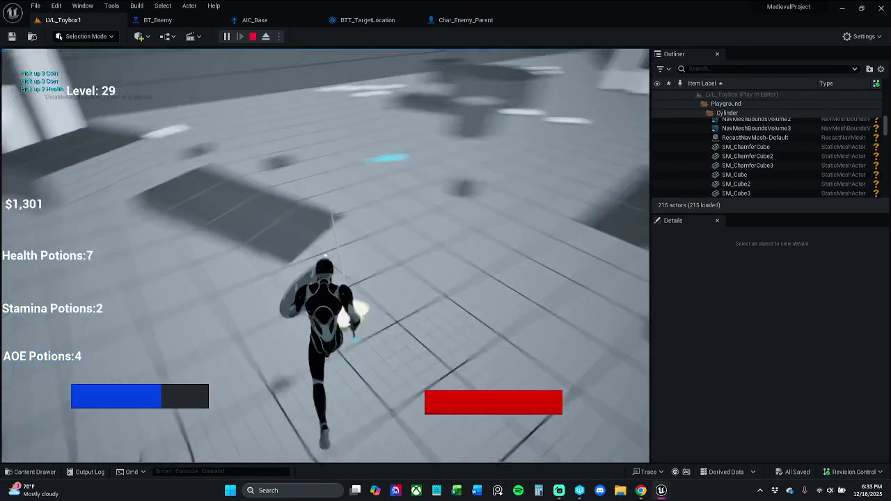
key(3)
key(w)
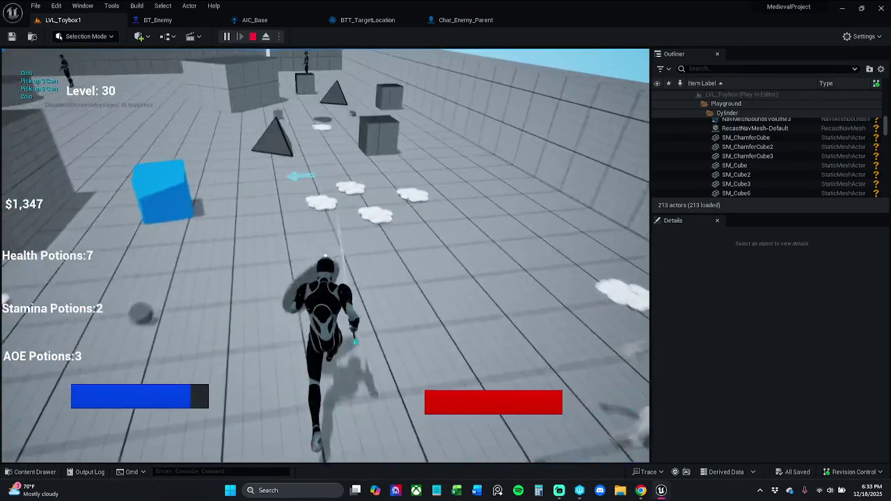
key(3)
key(w)
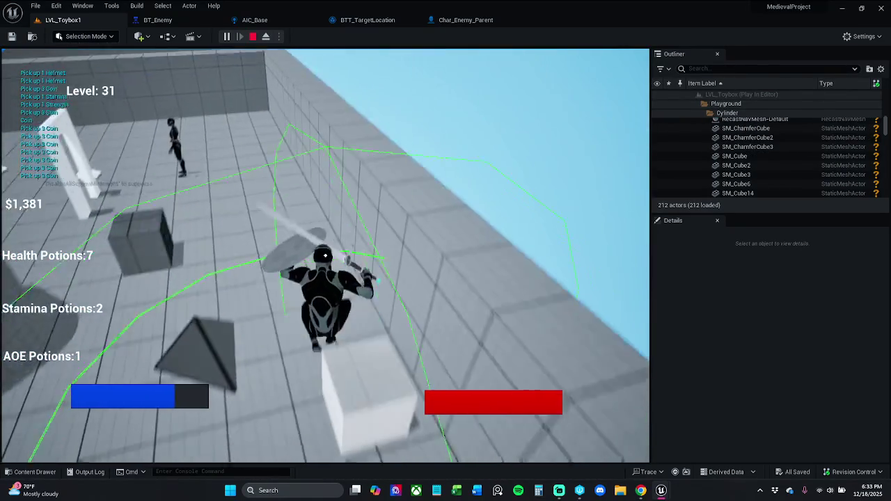
key(3)
key(3)
key(w)
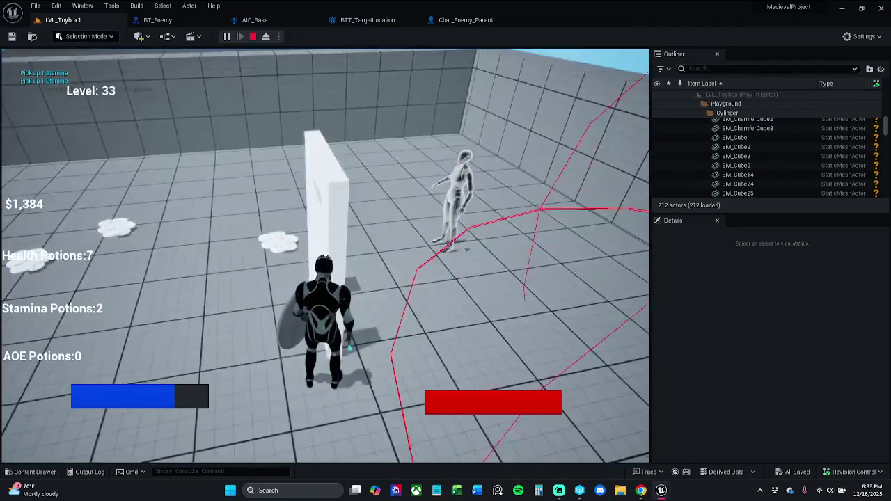
key(w)
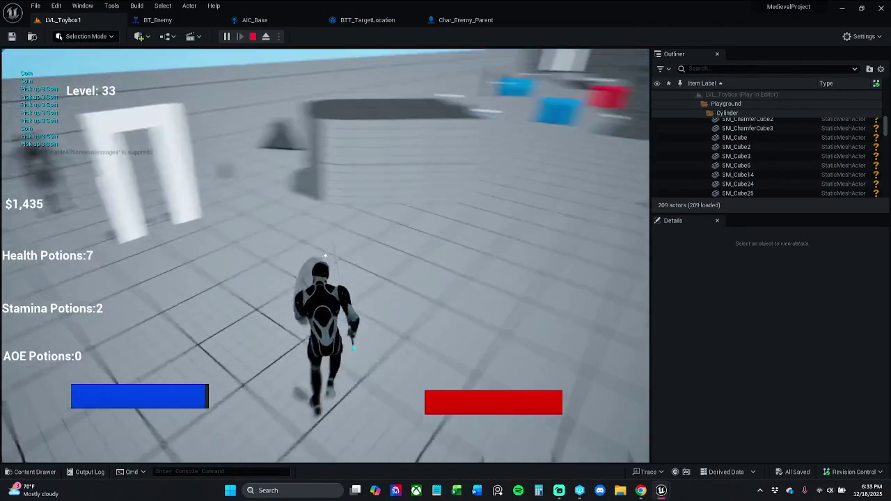
key(Escape)
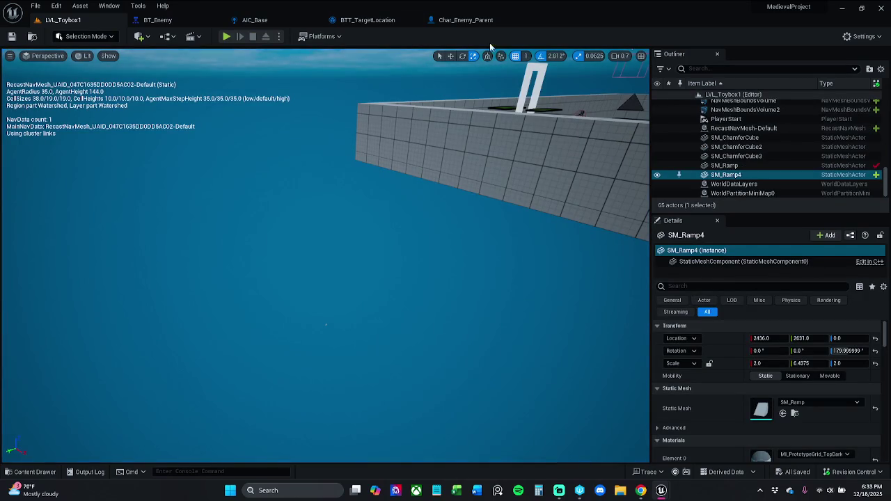
Step: Save all levels and assets with File > Save All
click(34, 5)
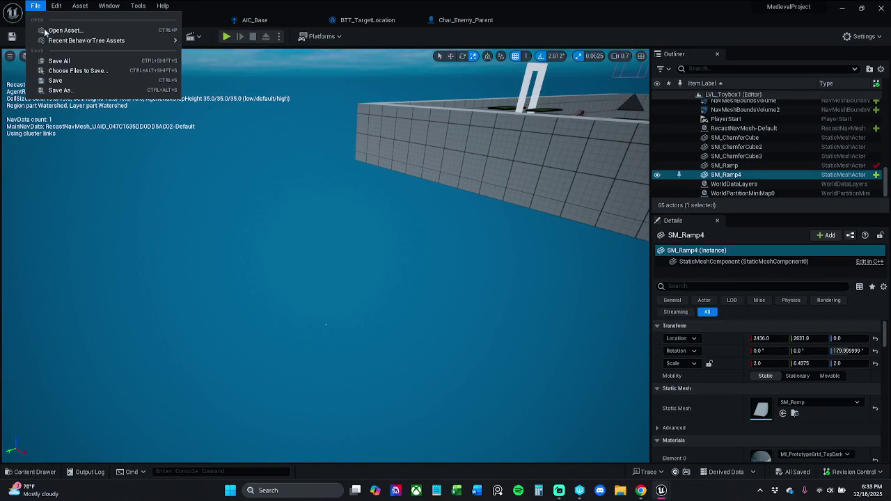
click(70, 64)
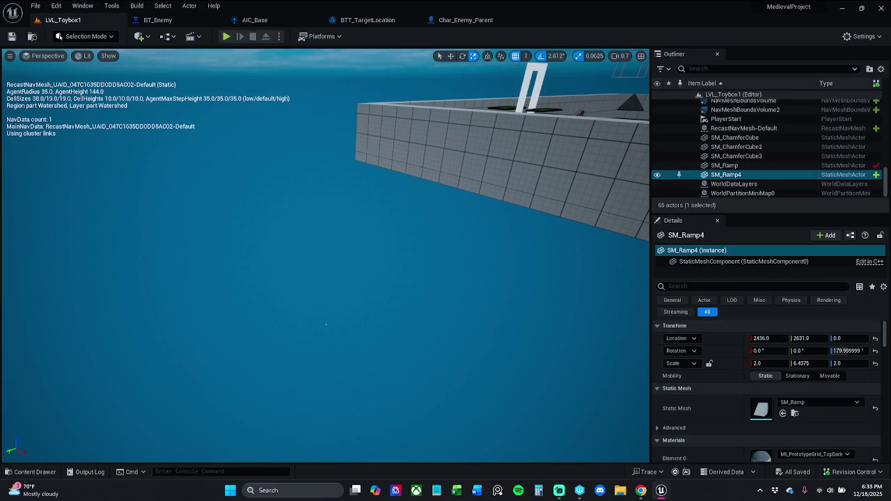